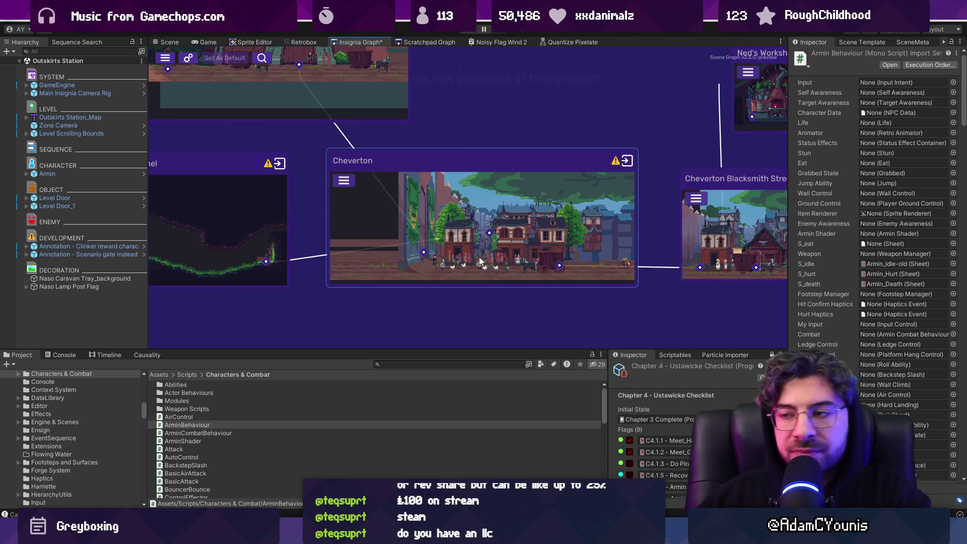
- Pan the Insignia scene graph across the top-right and lower-right node clusters
scroll(479, 262, "down", 2)
scroll(537, 216, "down", 3)
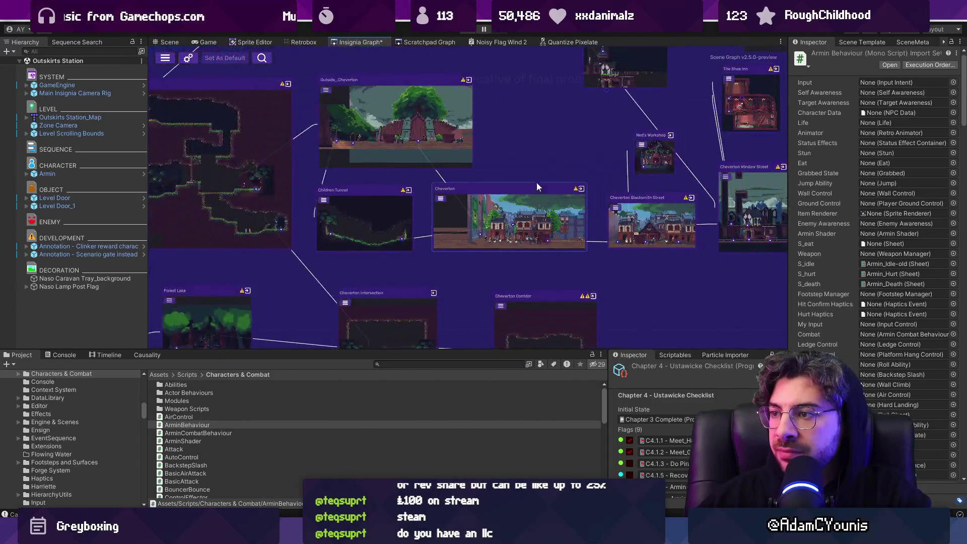
scroll(537, 212, "down", 6)
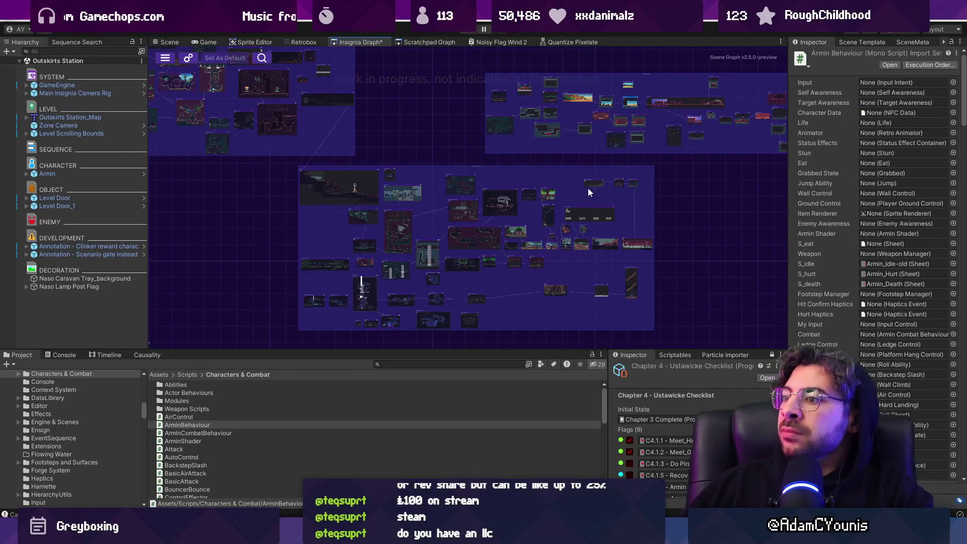
mouse_move(697, 179)
left_mouse_down()
mouse_move(585, 216)
mouse_move(377, 244)
mouse_move(698, 276)
mouse_move(520, 262)
left_mouse_up()
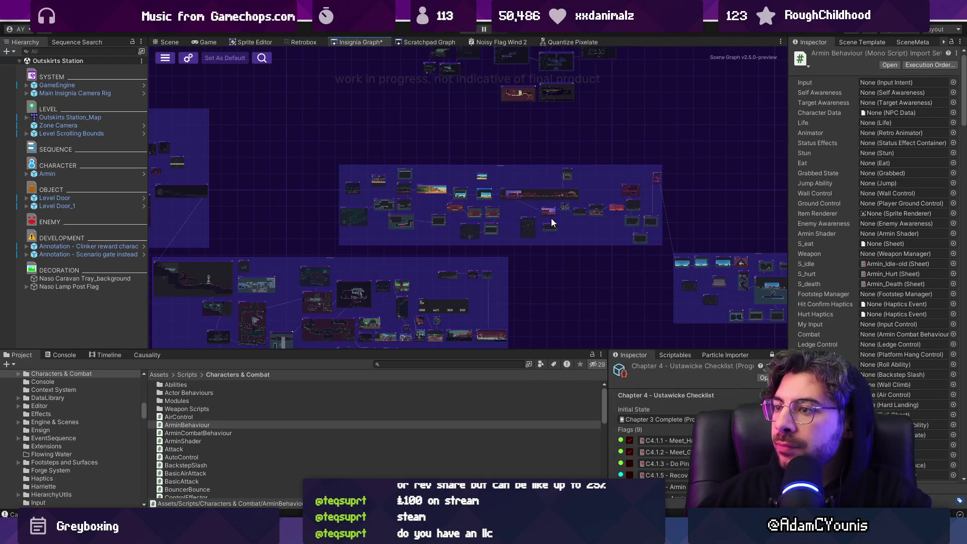
scroll(551, 216, "up", 5)
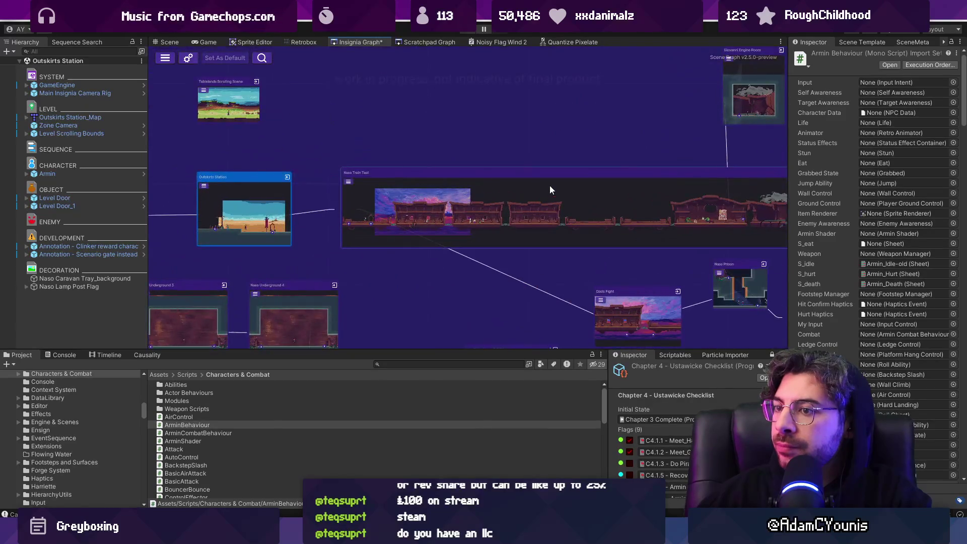
scroll(549, 186, "down", 5)
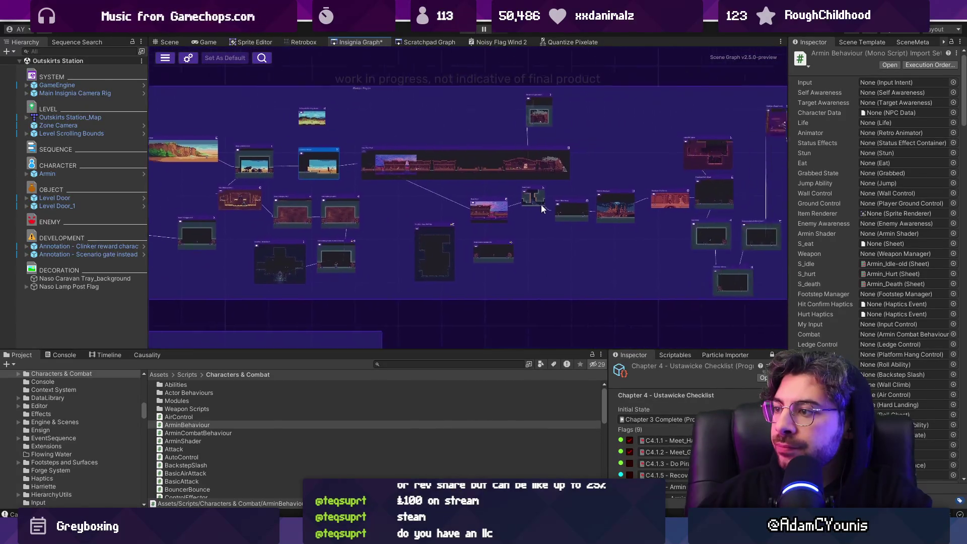
left_click_drag(542, 209, 473, 197)
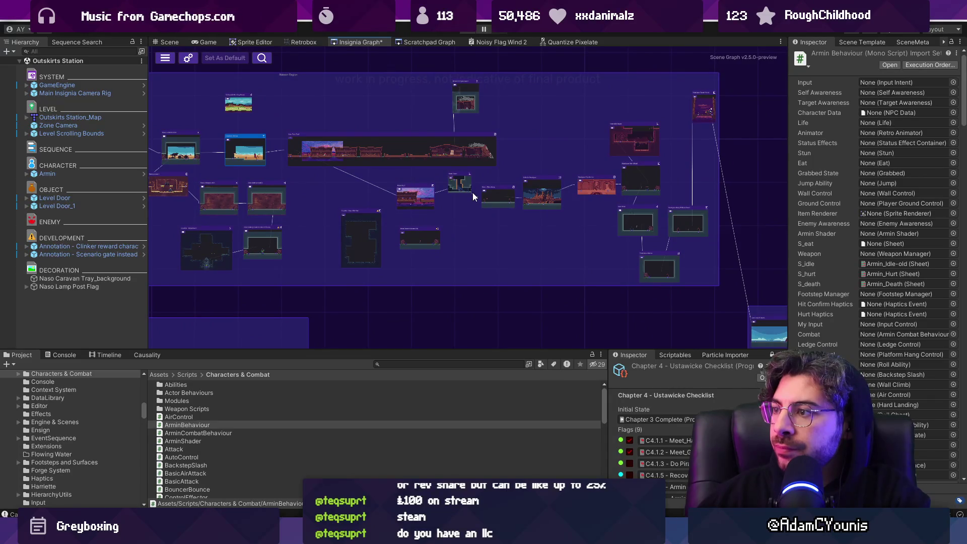
mouse_move(473, 192)
left_mouse_down()
mouse_move(301, 127)
mouse_move(198, 105)
left_mouse_up()
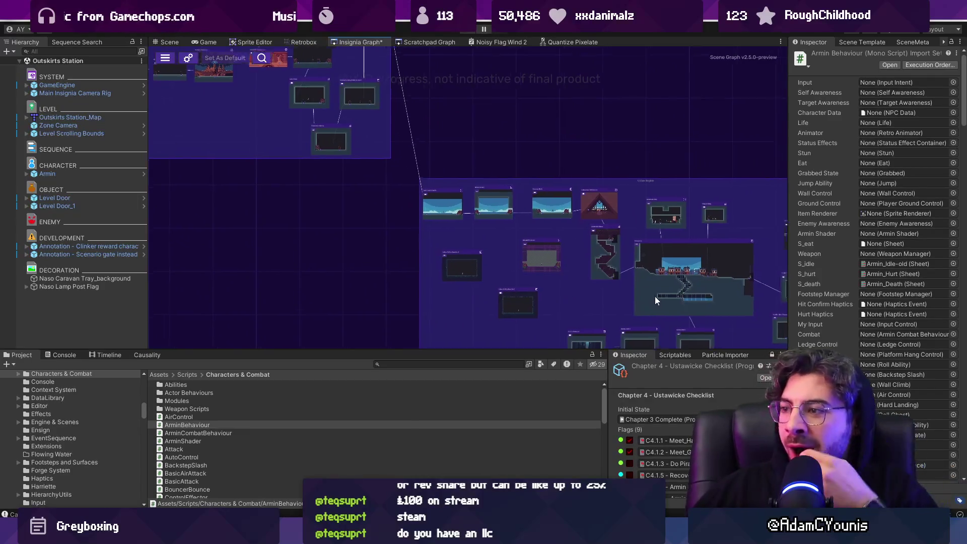
left_click_drag(655, 297, 506, 256)
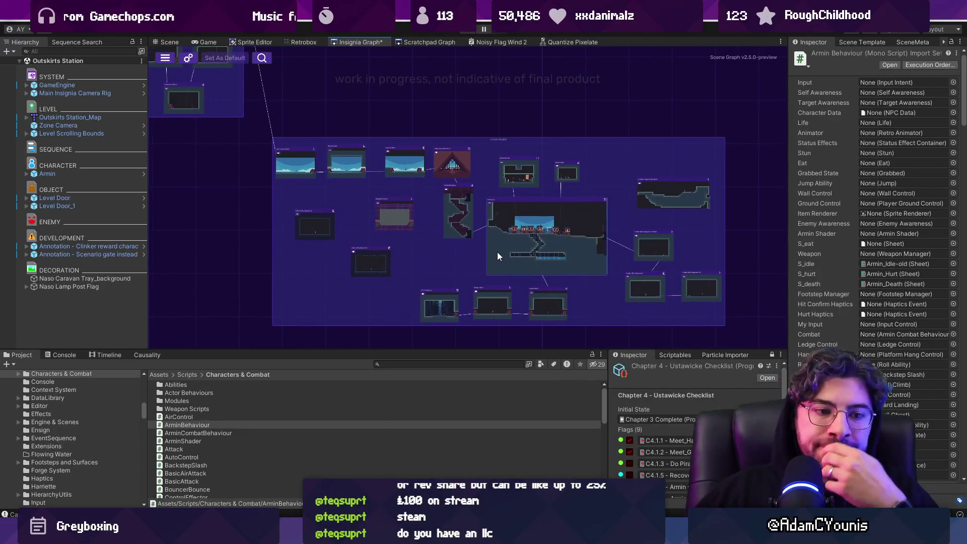
- Zoom and pan across the room clusters to center the Urban Region group
scroll(676, 244, "down", 5)
scroll(676, 242, "down", 1)
scroll(550, 221, "up", 5)
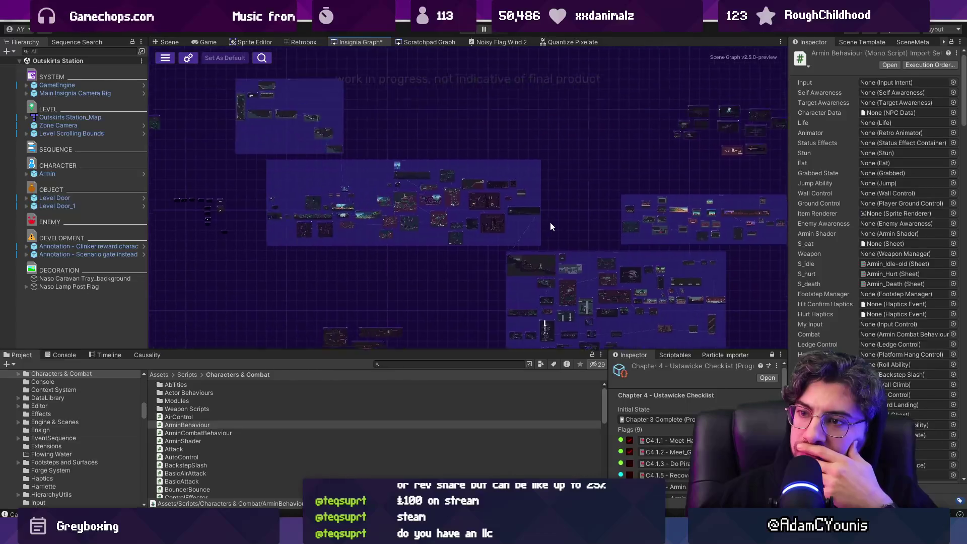
scroll(468, 208, "down", 2)
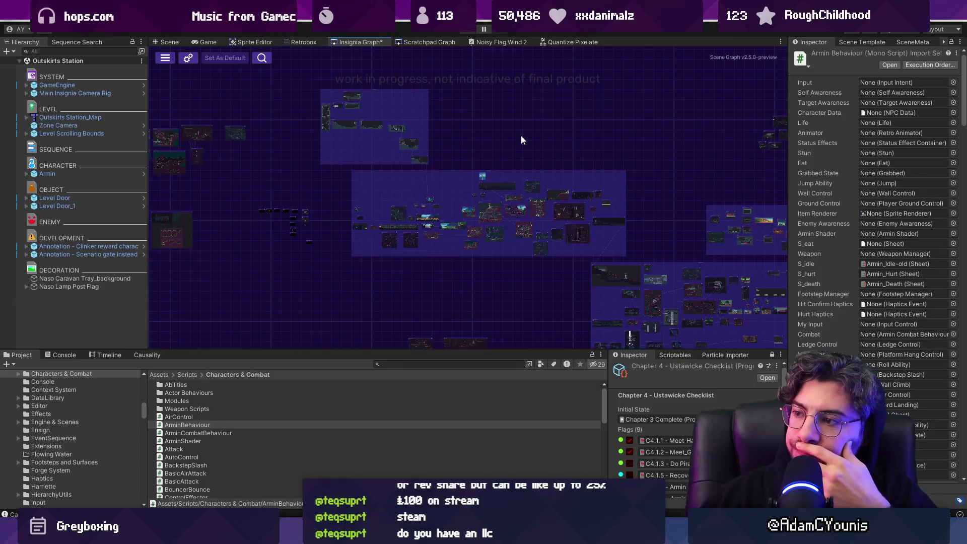
scroll(521, 135, "up", 5)
scroll(417, 201, "up", 2)
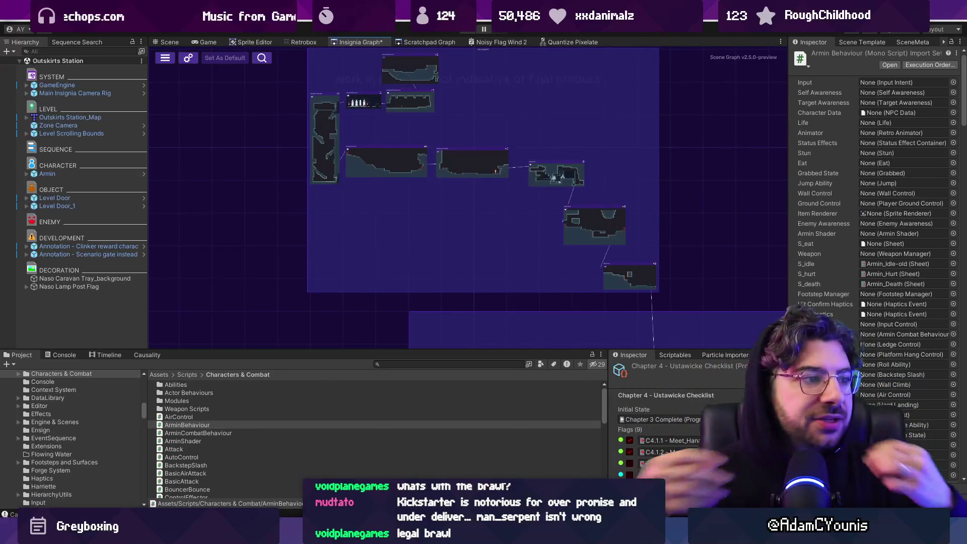
scroll(292, 186, "down", 5)
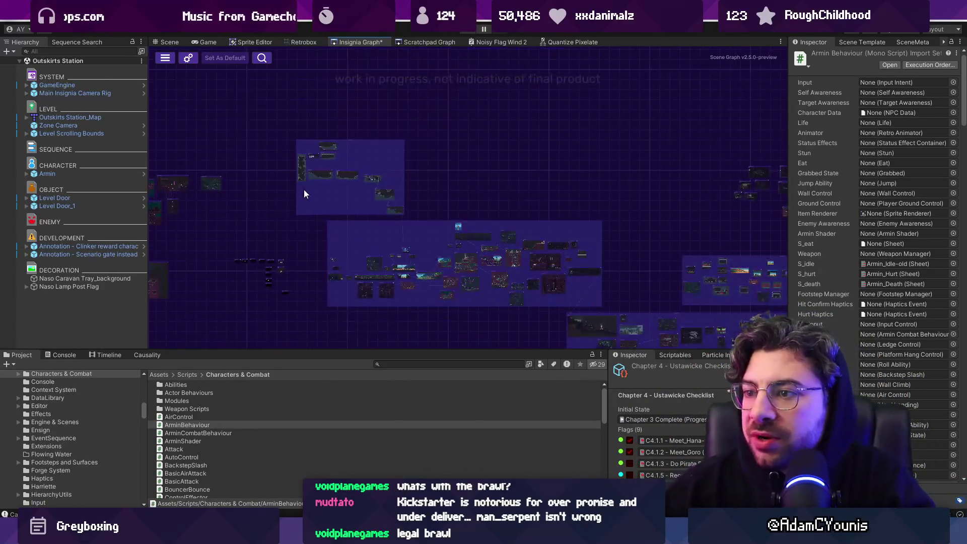
mouse_move(488, 187)
left_mouse_down()
mouse_move(422, 142)
mouse_move(376, 128)
left_mouse_up()
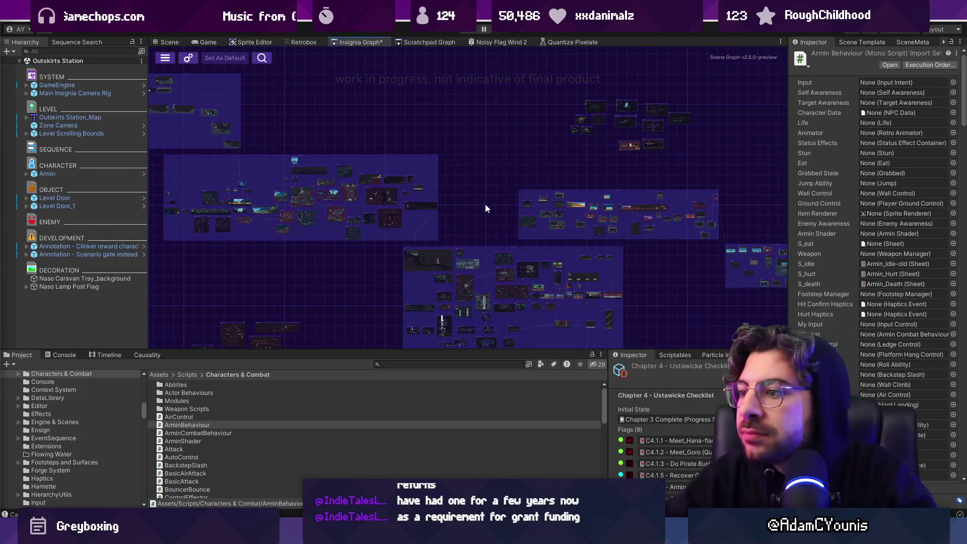
left_click_drag(694, 275, 450, 238)
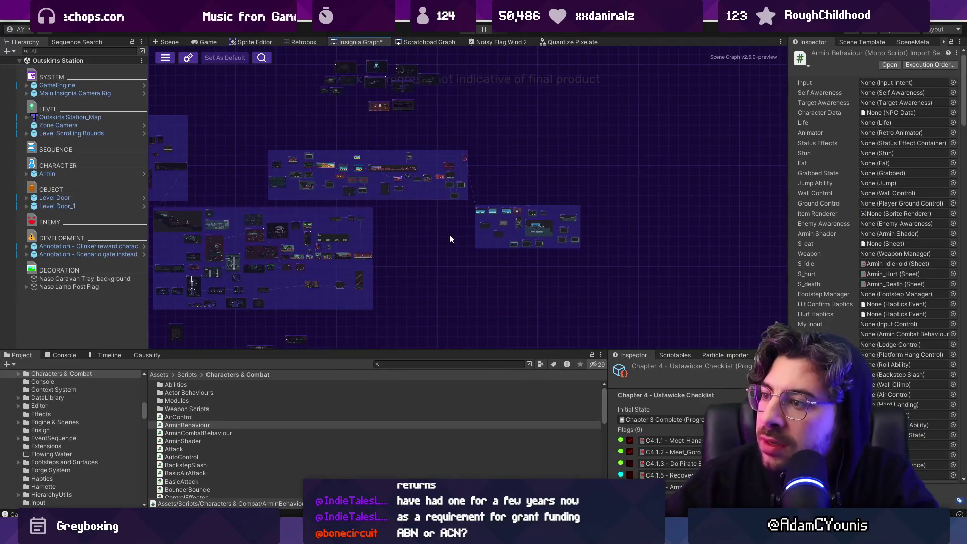
scroll(541, 231, "up", 5)
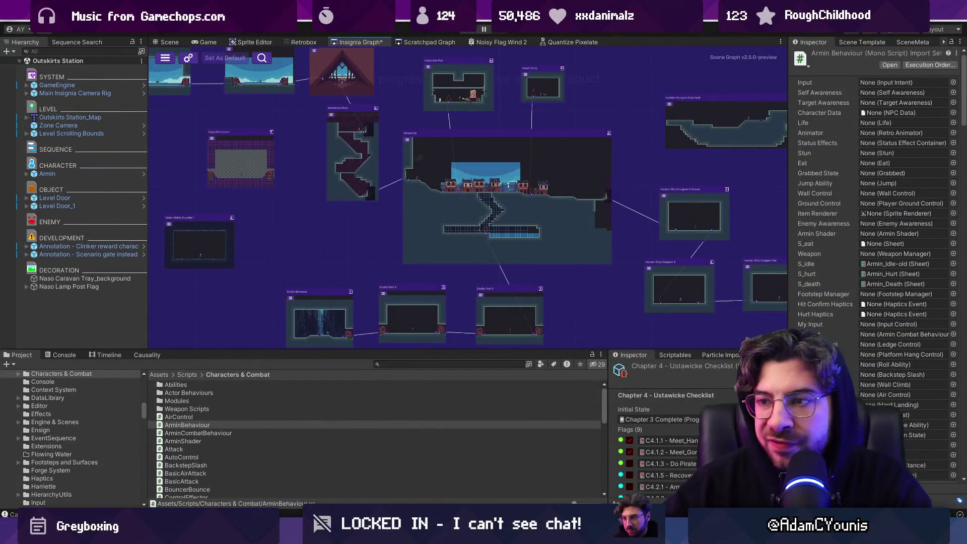
scroll(600, 267, "down", 2)
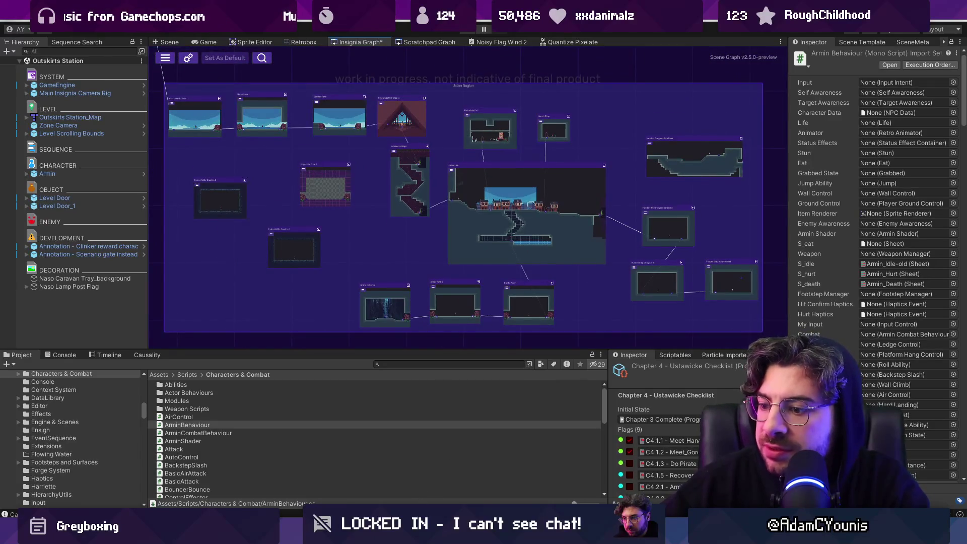
- Switch from Unity to the Insignia Story Map file in Figma with Alt+Tab
key("alt+Tab")
scroll(514, 281, "down", 3)
scroll(527, 227, "up", 3)
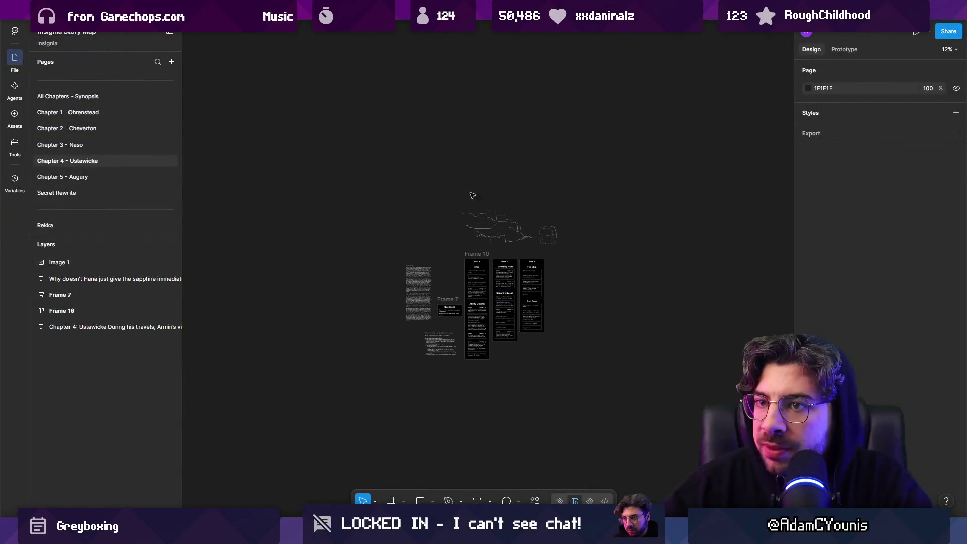
- Open the Working Design Doc, hide the side panels, and zoom toward Section 9's Blue Ensign boards
mouse_move(151, 10)
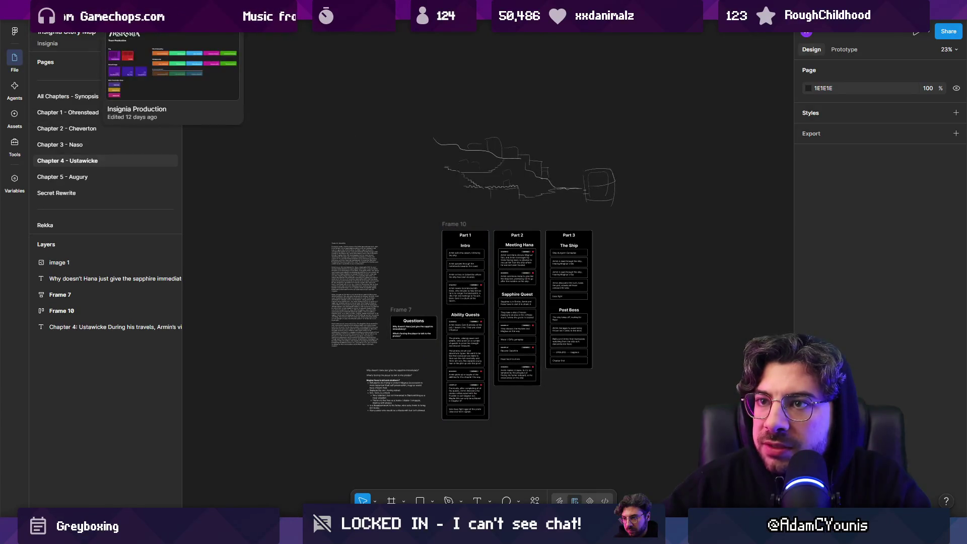
left_click(232, 9)
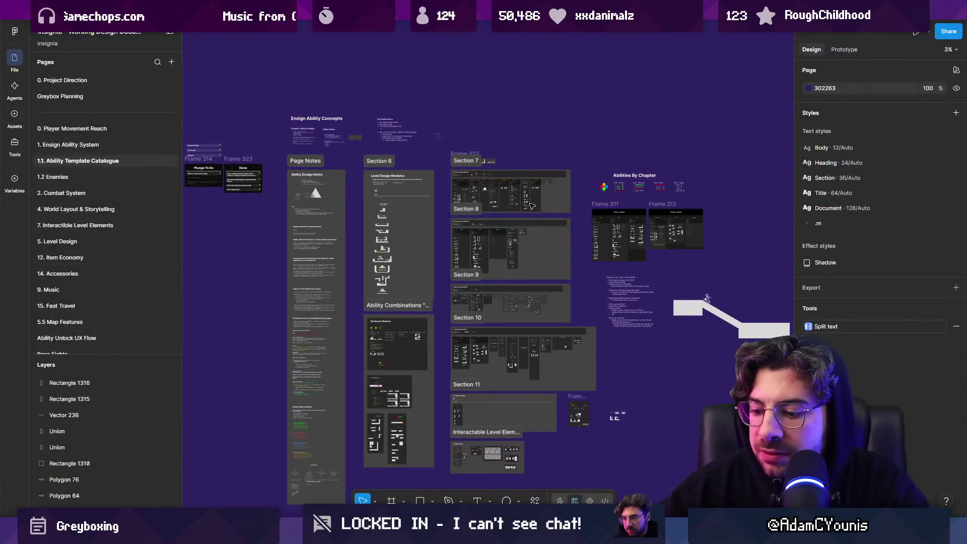
key("ctrl+backslash")
scroll(400, 330, "up", 3)
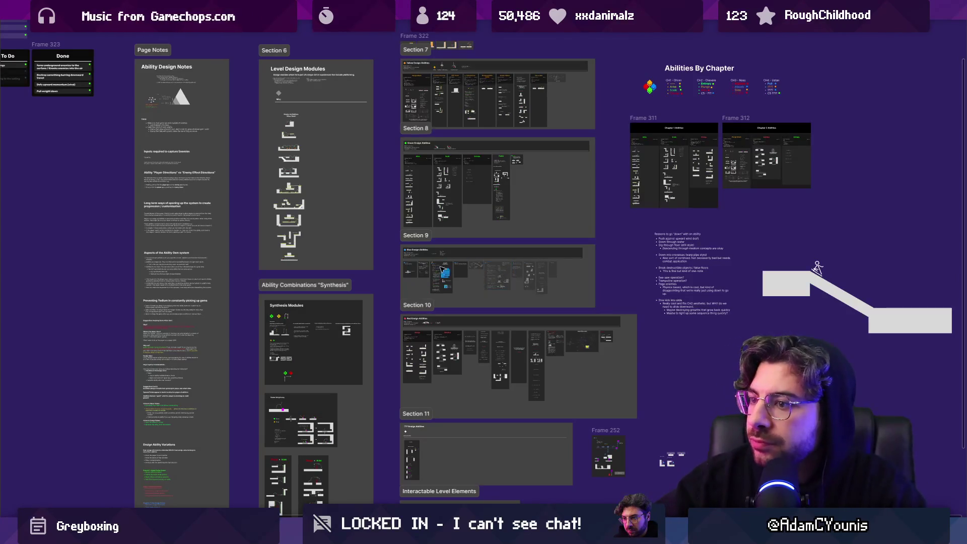
scroll(444, 271, "up", 5)
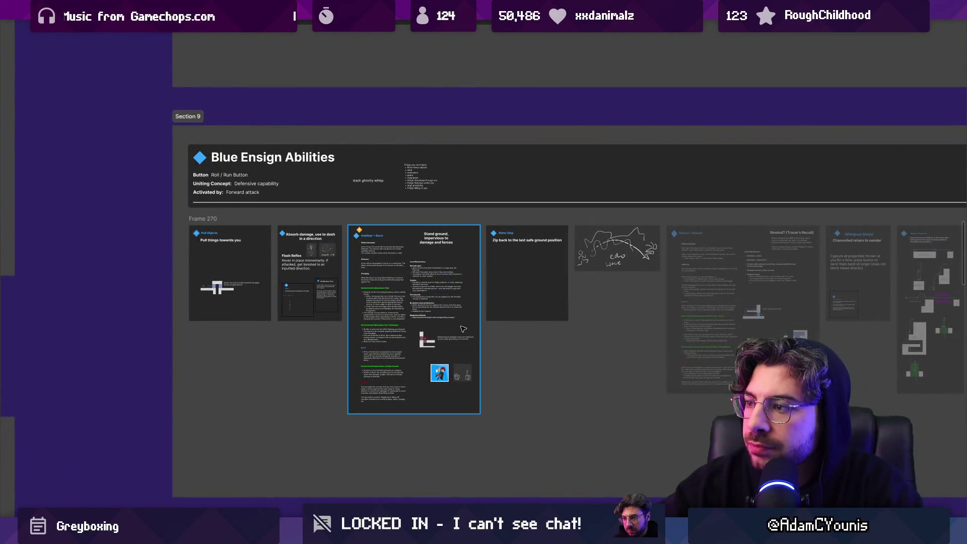
- Inspect the Holdfast + Burst and Absorb damage boards in the Blue Ensign section
scroll(621, 268, "up", 3)
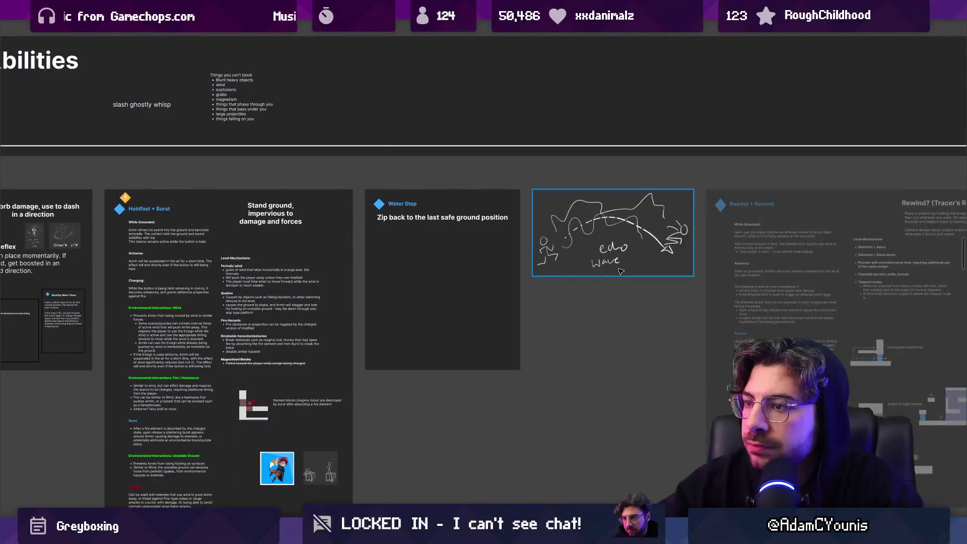
scroll(621, 272, "down", 1)
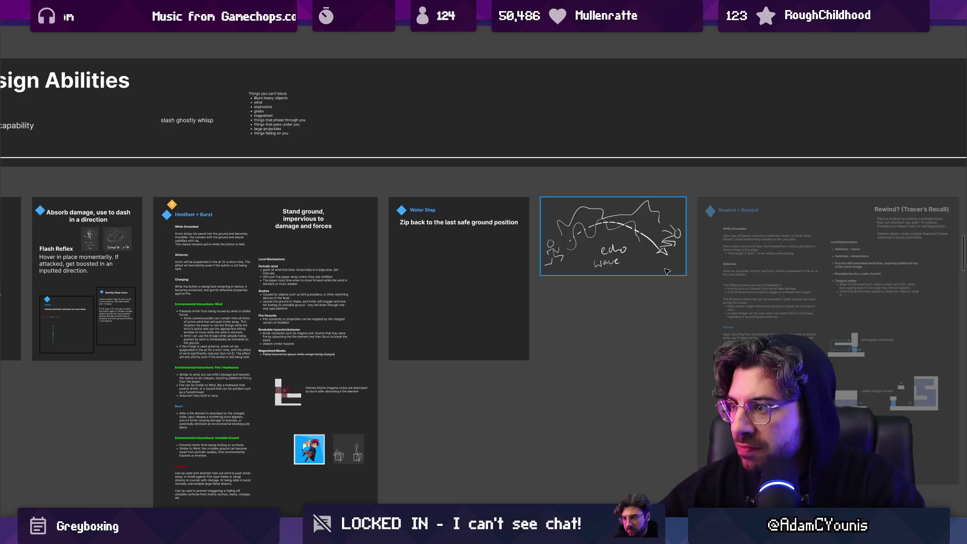
left_click(280, 252)
scroll(648, 285, "left", 5)
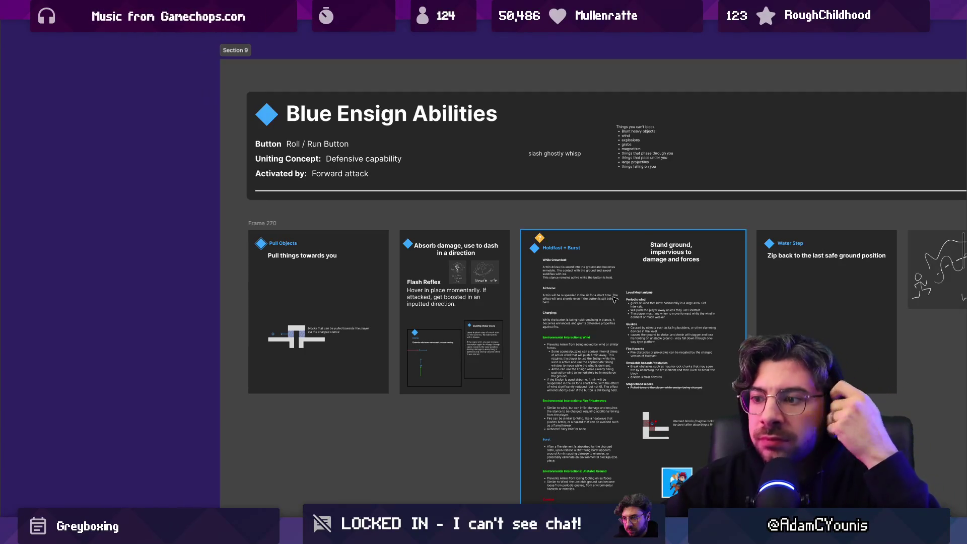
scroll(601, 334, "down", 3)
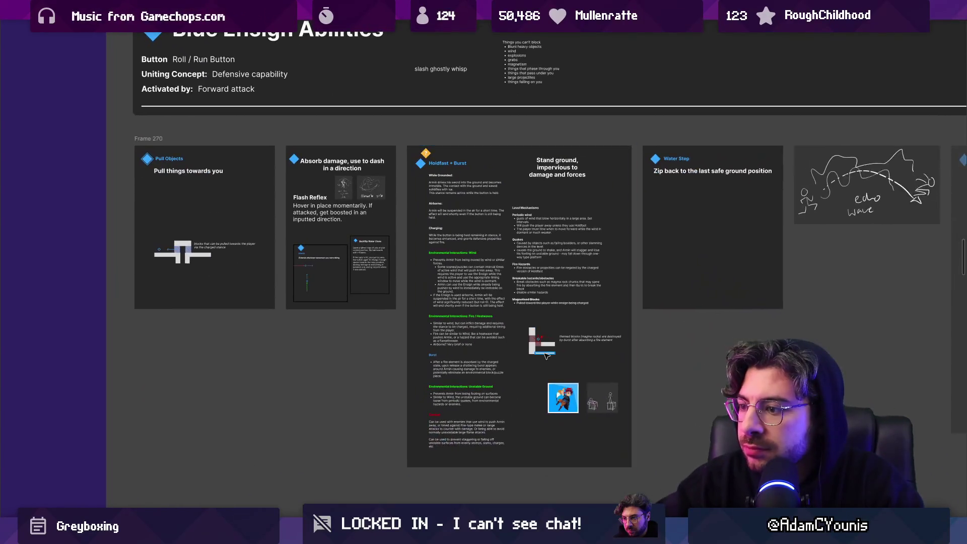
scroll(545, 347, "up", 3)
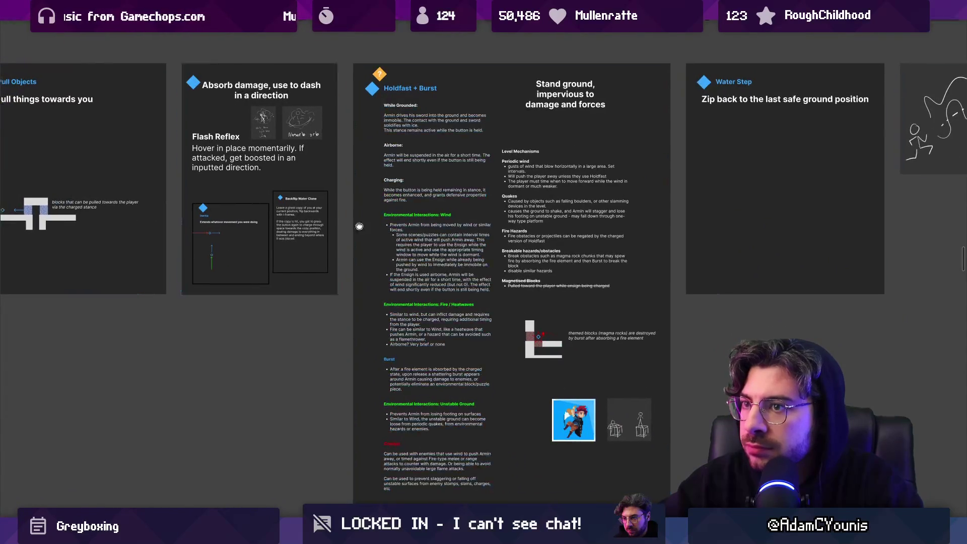
scroll(356, 223, "up", 3)
left_click(332, 227)
scroll(332, 227, "up", 2)
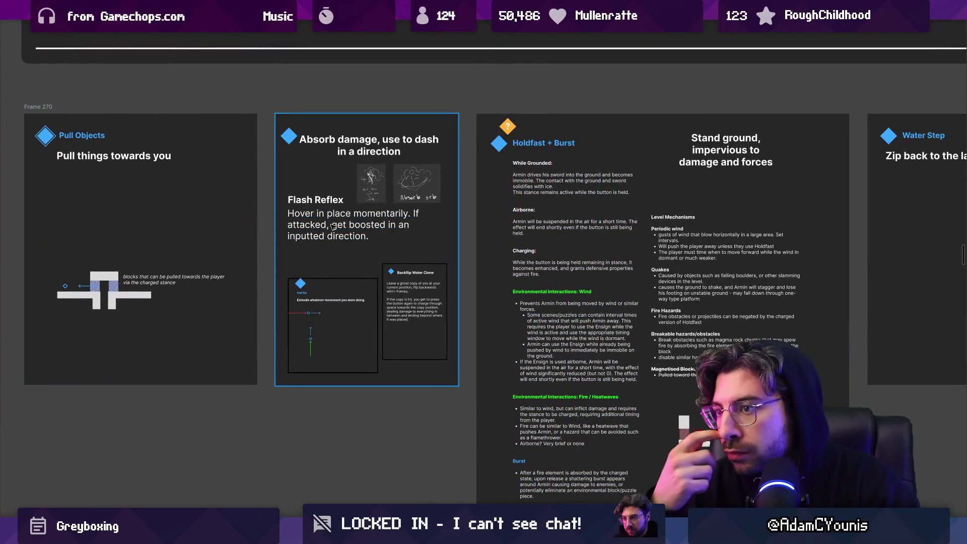
- Move along the Blue Ensign row to inspect the Rewind + Remind card
left_click(650, 220)
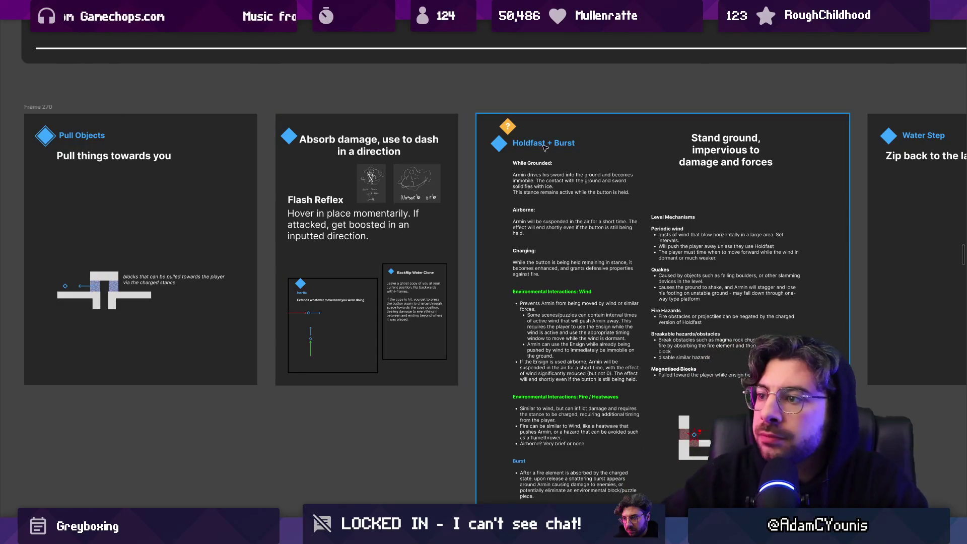
left_click_drag(650, 221, 483, 185)
scroll(483, 186, "down", 3)
key("Tab")
key("Tab")
scroll(555, 241, "right", 10)
left_click(573, 238)
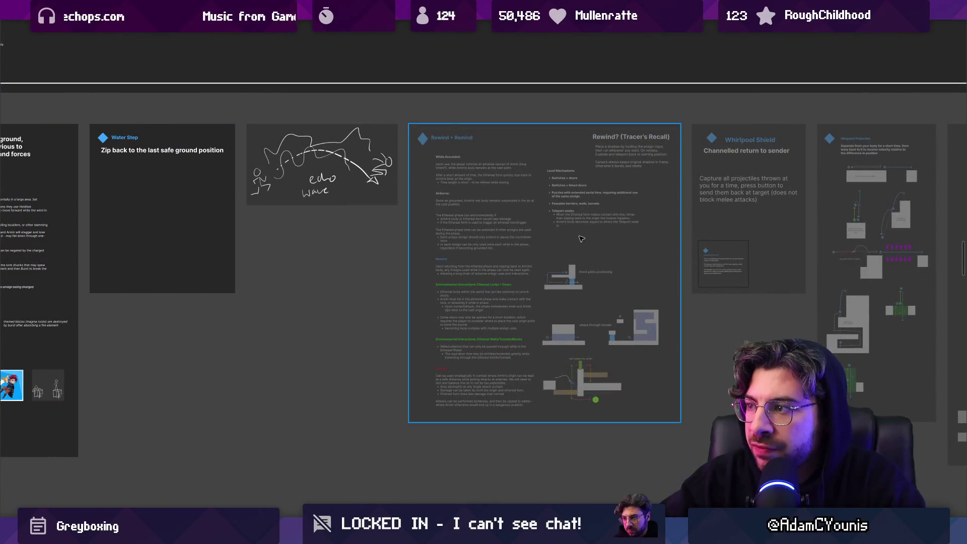
scroll(620, 225, "down", 5)
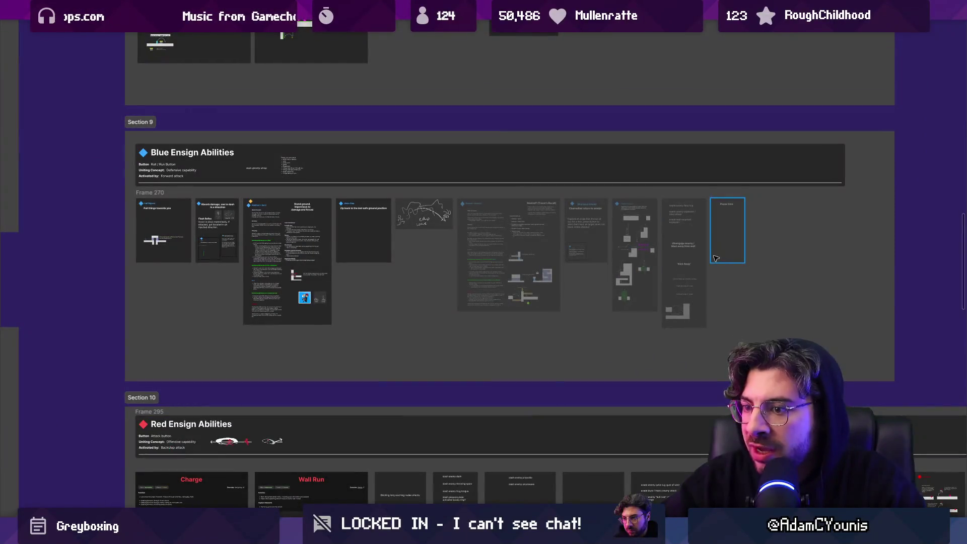
- Select the whole Blue Ensign row and zoom out to show Sections 8–10
left_click(563, 246)
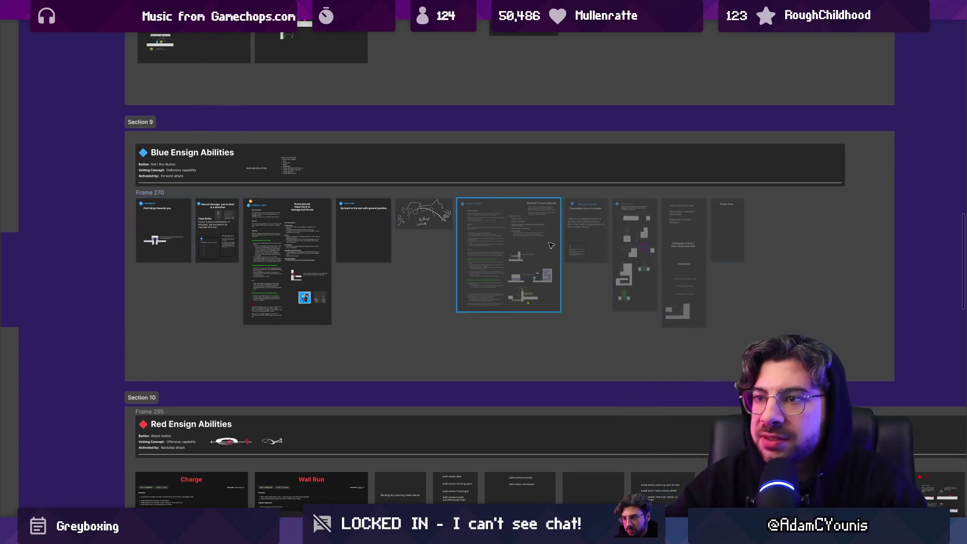
scroll(479, 252, "up", 10)
scroll(385, 258, "up", 2)
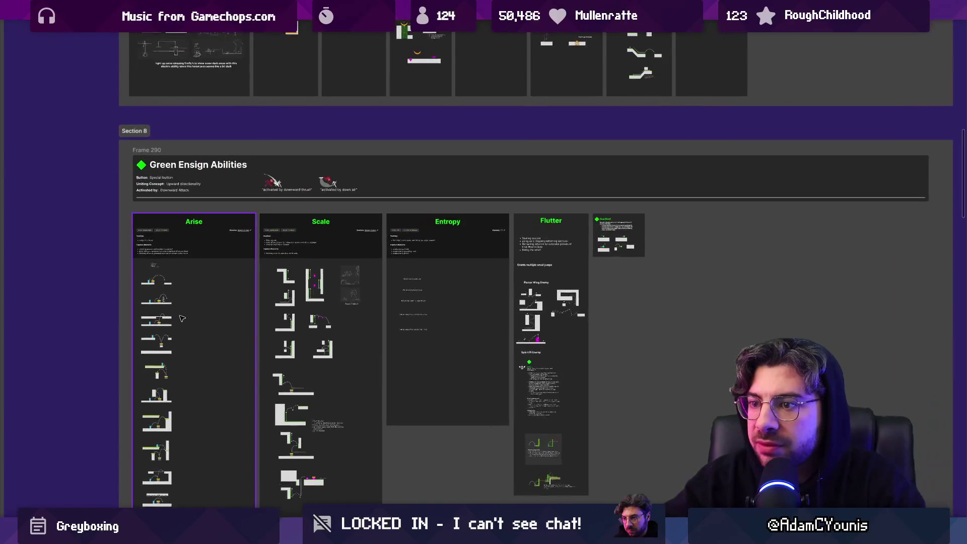
scroll(418, 359, "up", 5)
scroll(418, 359, "up", 1)
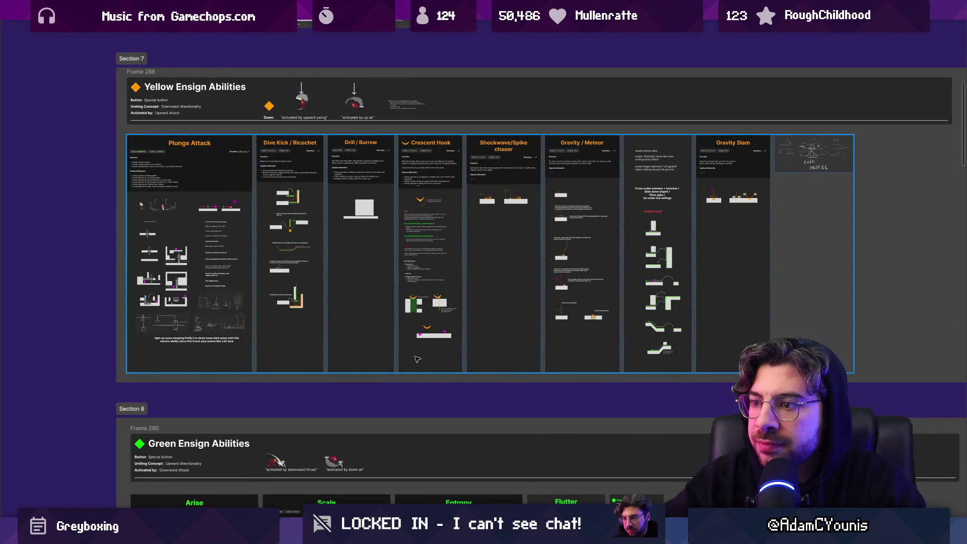
scroll(418, 358, "down", 5, "ctrl")
scroll(441, 301, "down", 5)
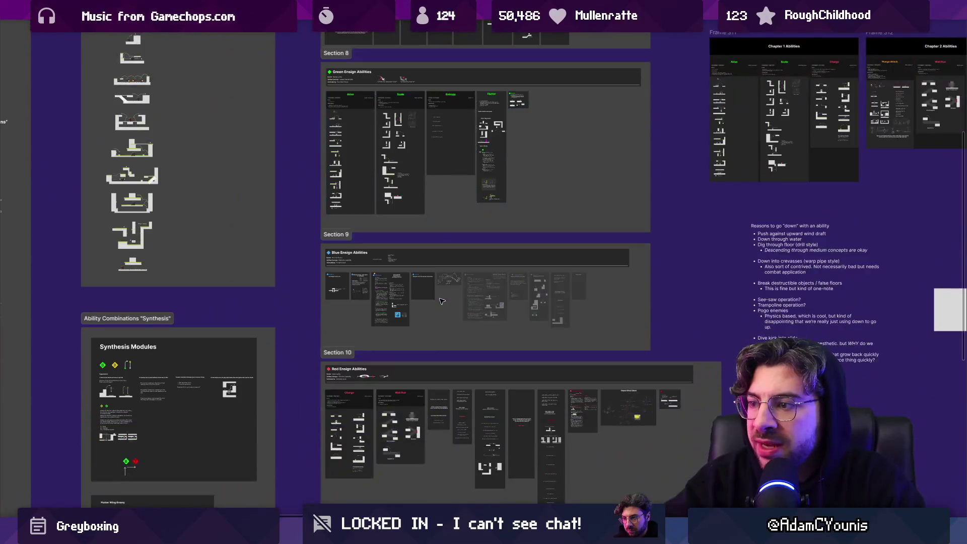
- Pan to Section 10 and inspect the Charge and Wall Run cards, then deselect
scroll(441, 301, "down", 2)
scroll(414, 368, "up", 3, "ctrl")
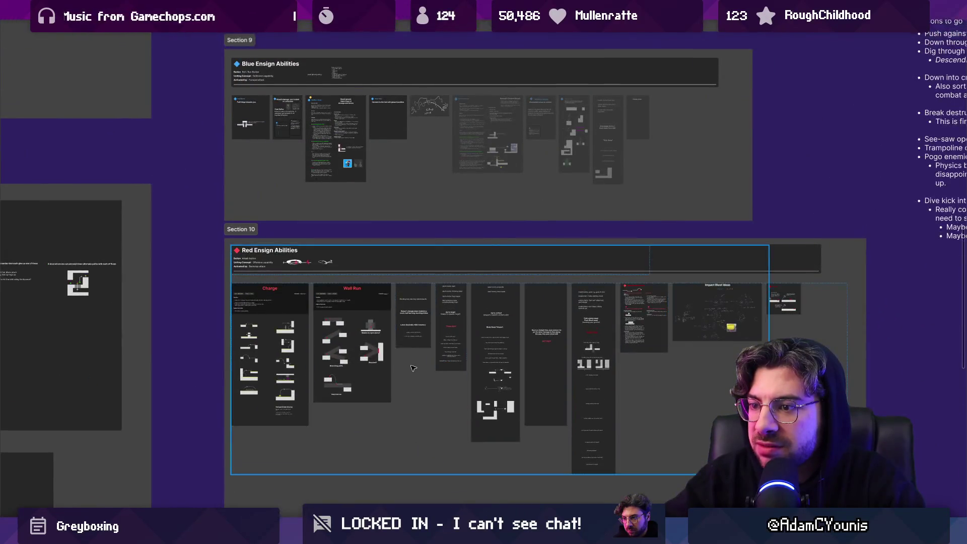
scroll(413, 368, "up", 3, "ctrl")
left_click_drag(394, 384, 477, 324)
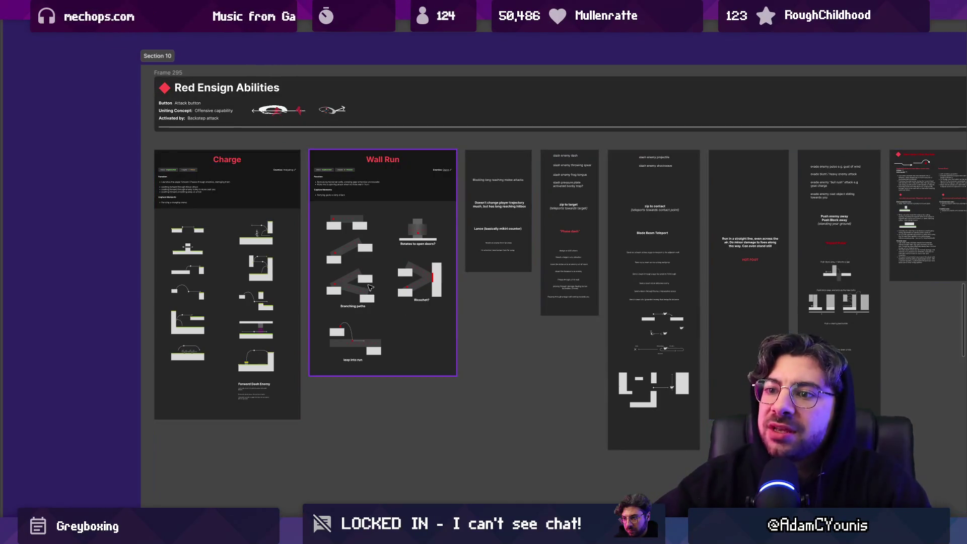
left_click(217, 268)
scroll(221, 269, "up", 3, "ctrl")
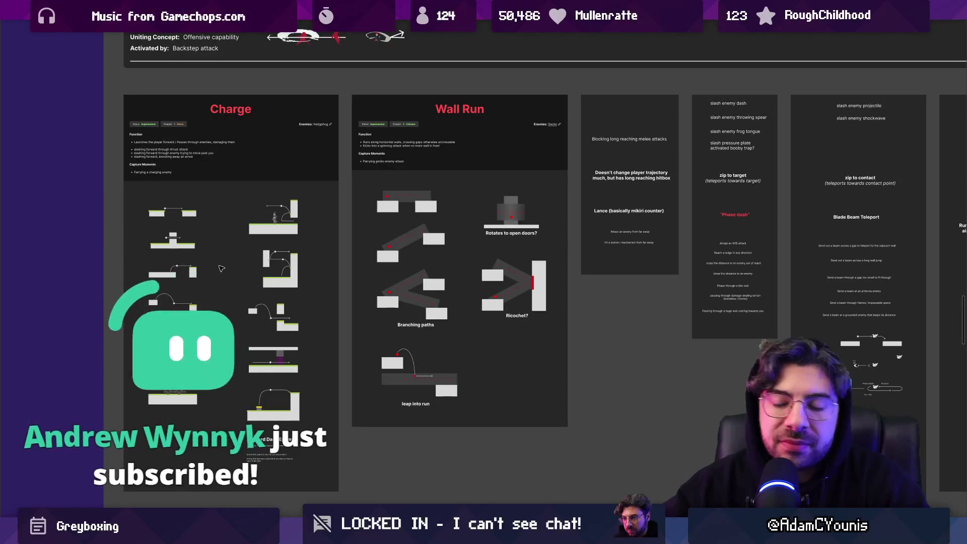
left_click(405, 270)
left_click(404, 269)
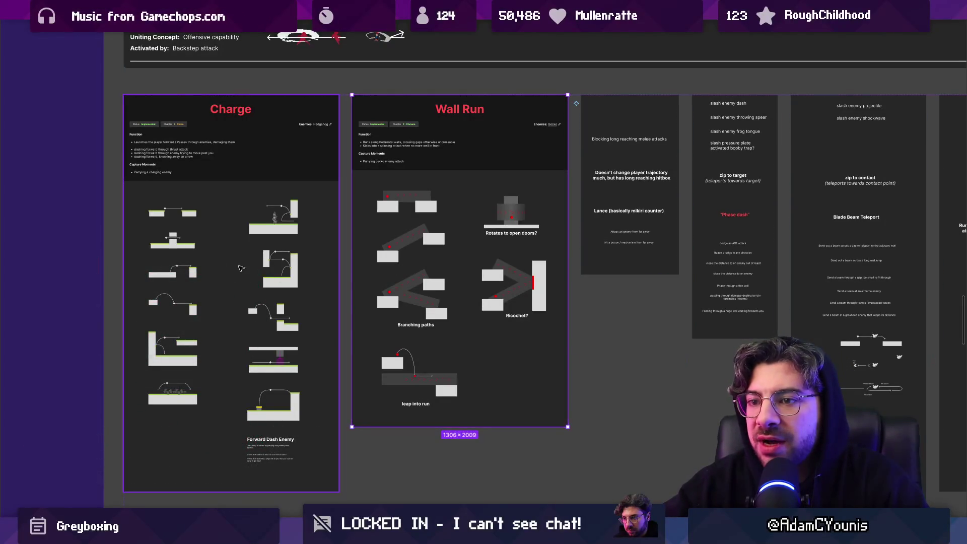
left_click(78, 251)
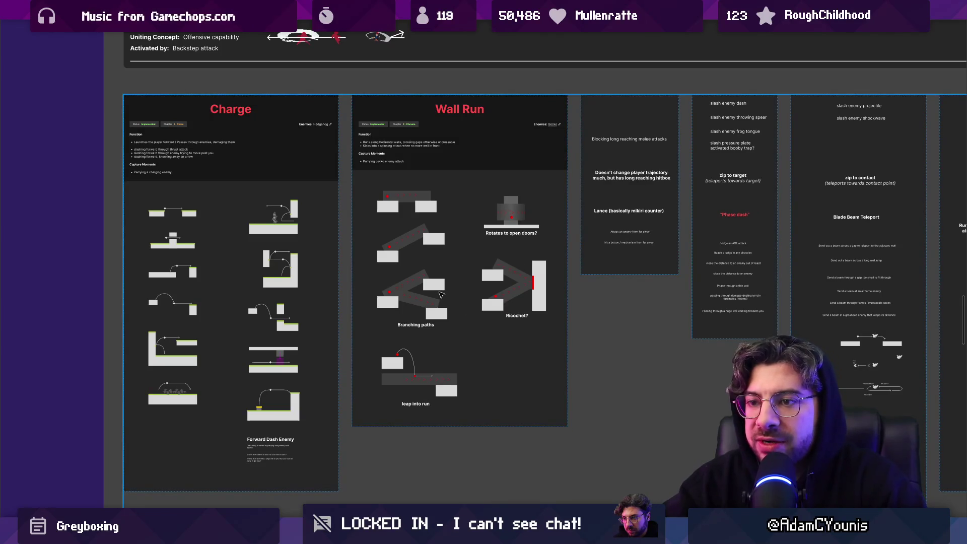
scroll(441, 294, "down", 3)
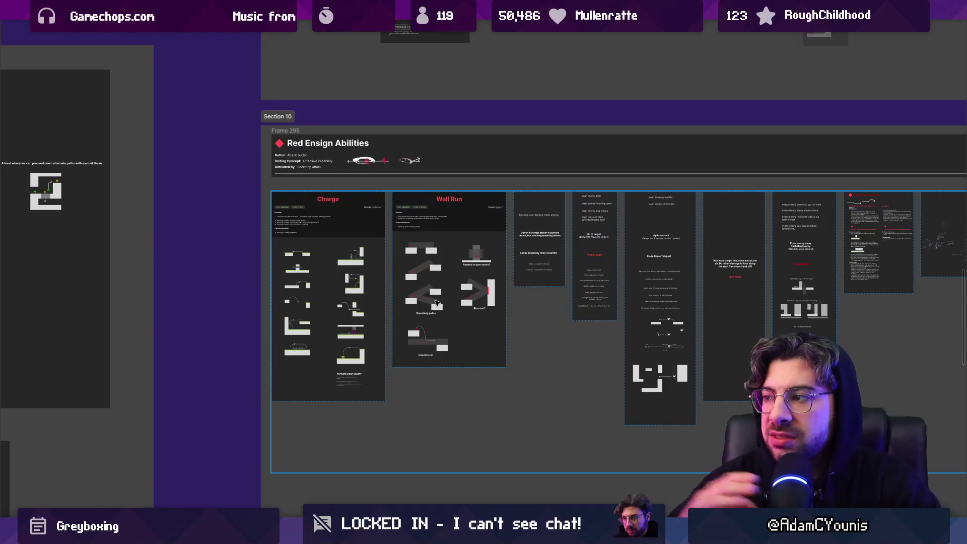
- Pan across the canvas past Entropy to the Interactable Level Elements section
scroll(648, 304, "down", 5)
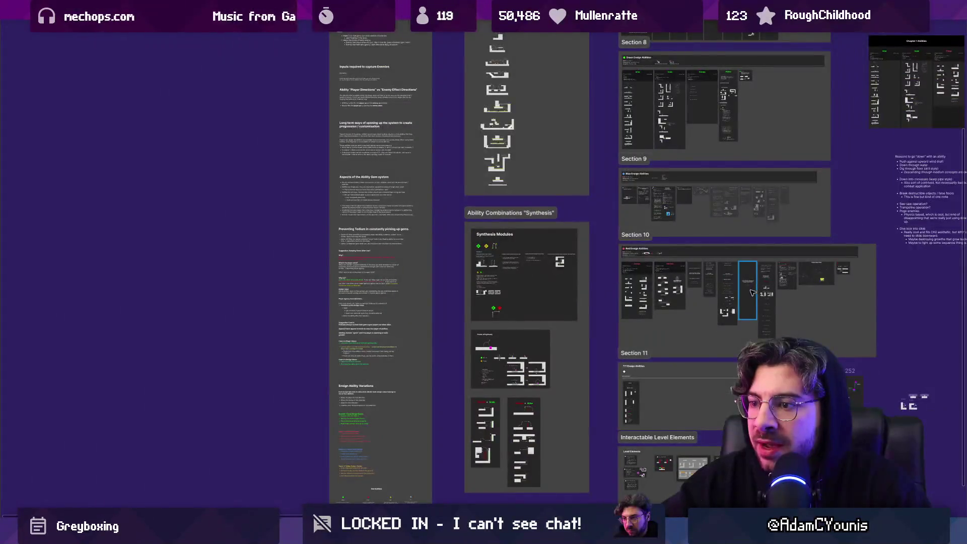
scroll(515, 273, "up", 6)
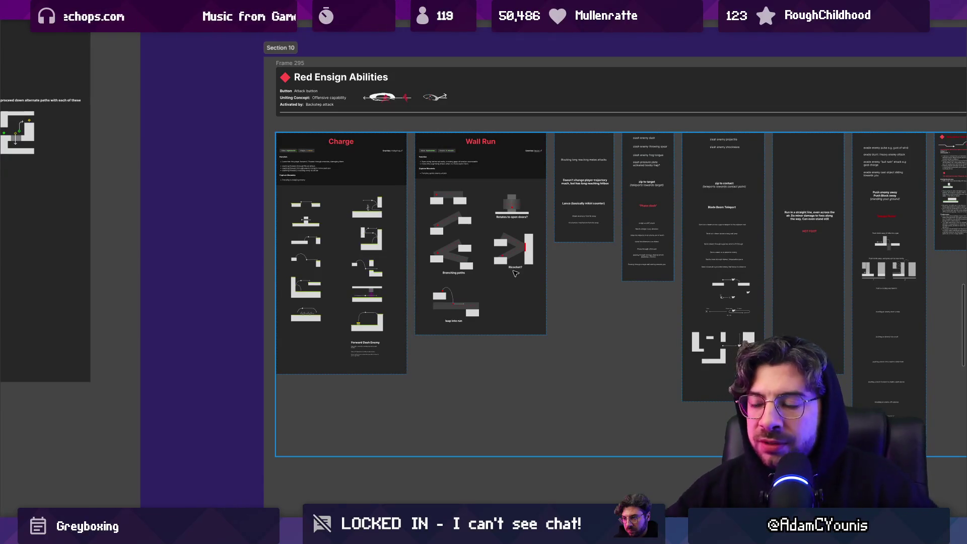
scroll(515, 273, "down", 5)
left_click_drag(515, 273, 420, 254)
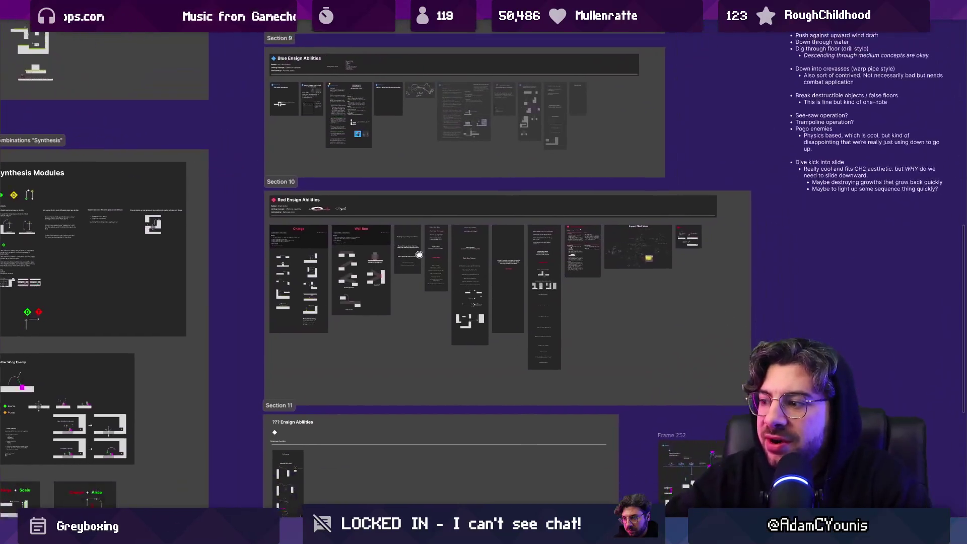
scroll(419, 255, "down", 5)
scroll(637, 302, "up", 5, "ctrl")
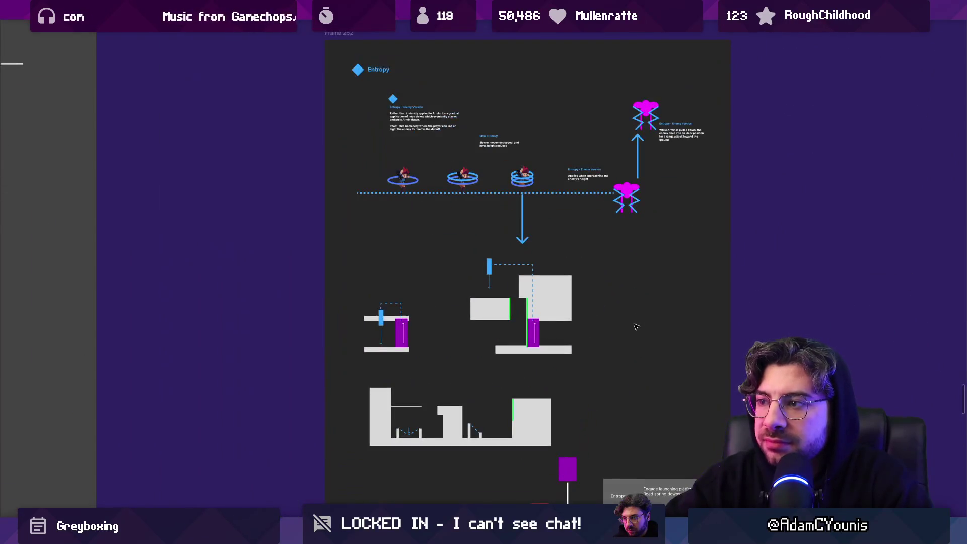
scroll(714, 309, "down", 5, "ctrl")
mouse_move(302, 300)
left_mouse_down()
mouse_move(326, 272)
mouse_move(479, 198)
mouse_move(460, 224)
left_mouse_up()
- Zoom into the Abilities By Chapter board listing CH1–CH4 abilities
scroll(461, 363, "up", 5, "ctrl")
scroll(466, 336, "down", 3, "ctrl")
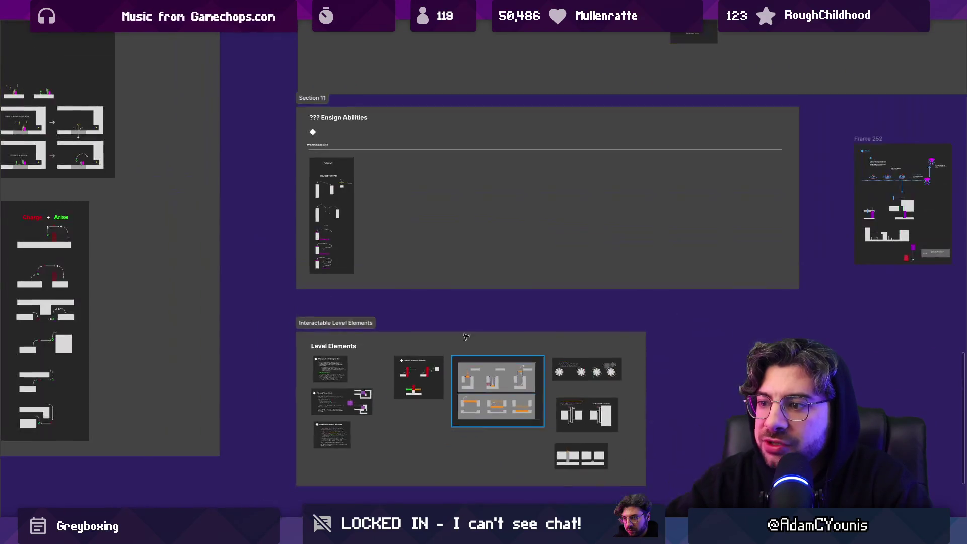
scroll(404, 183, "up", 5, "ctrl")
scroll(280, 417, "down", 8, "ctrl")
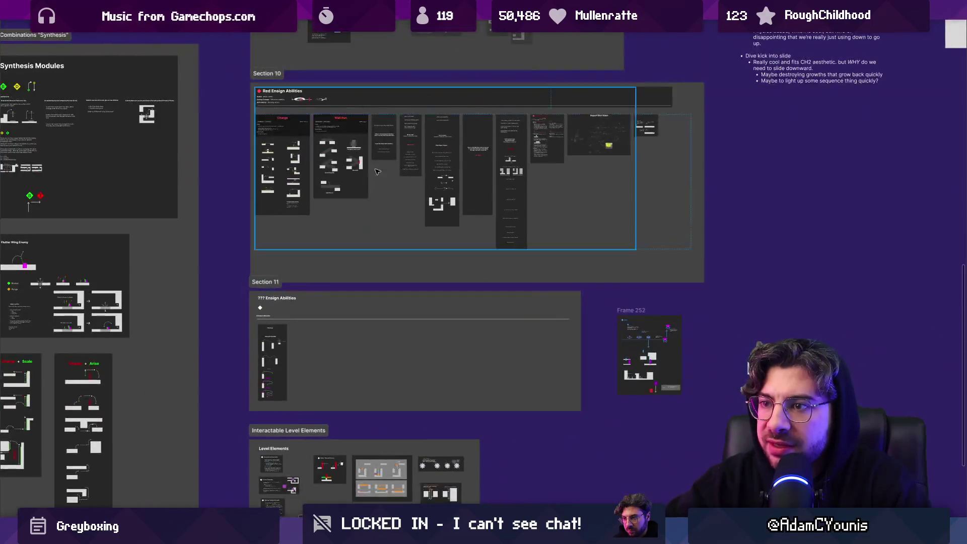
scroll(378, 172, "up", 8)
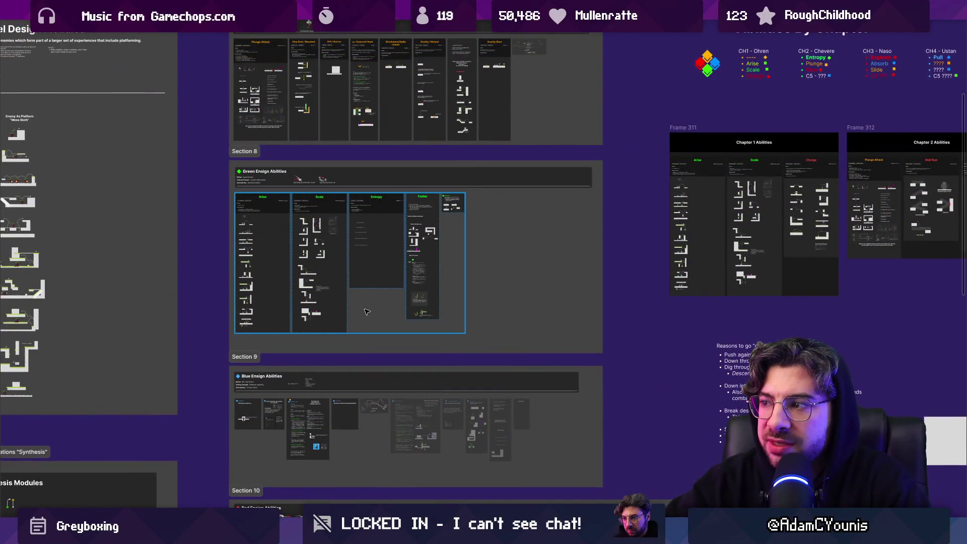
left_click(366, 311)
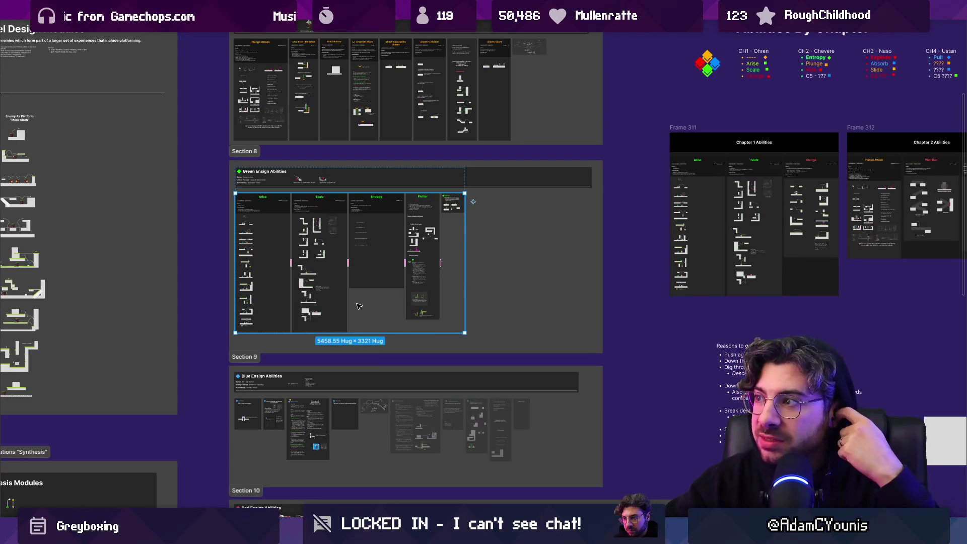
scroll(455, 191, "right", 3)
scroll(455, 191, "up", 5)
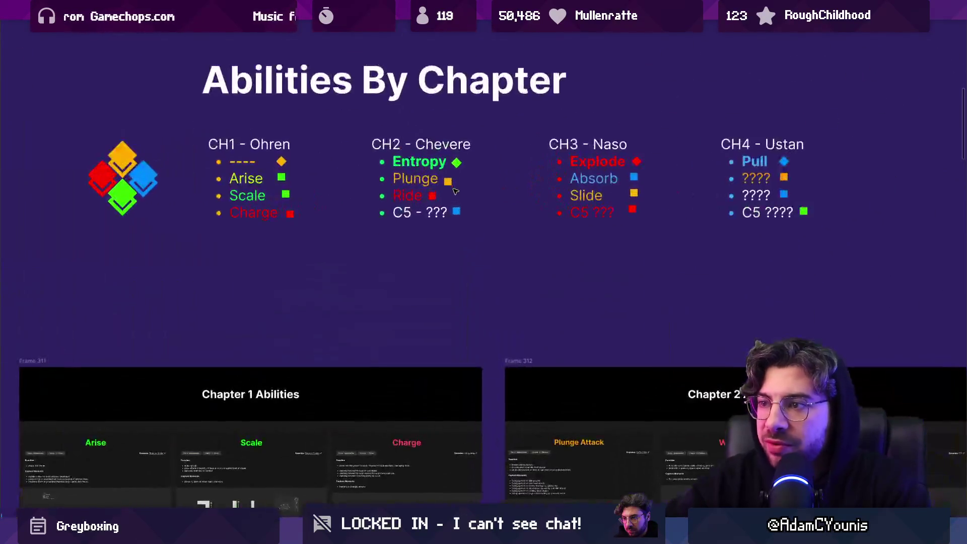
scroll(539, 241, "down", 5)
scroll(590, 259, "up", 2)
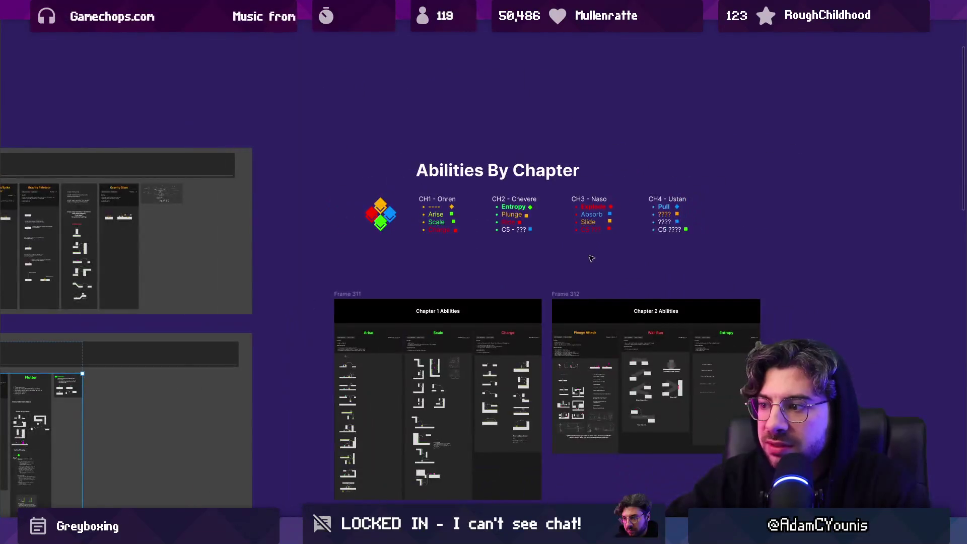
scroll(590, 259, "down", 5)
scroll(416, 267, "up", 3)
scroll(416, 267, "down", 5)
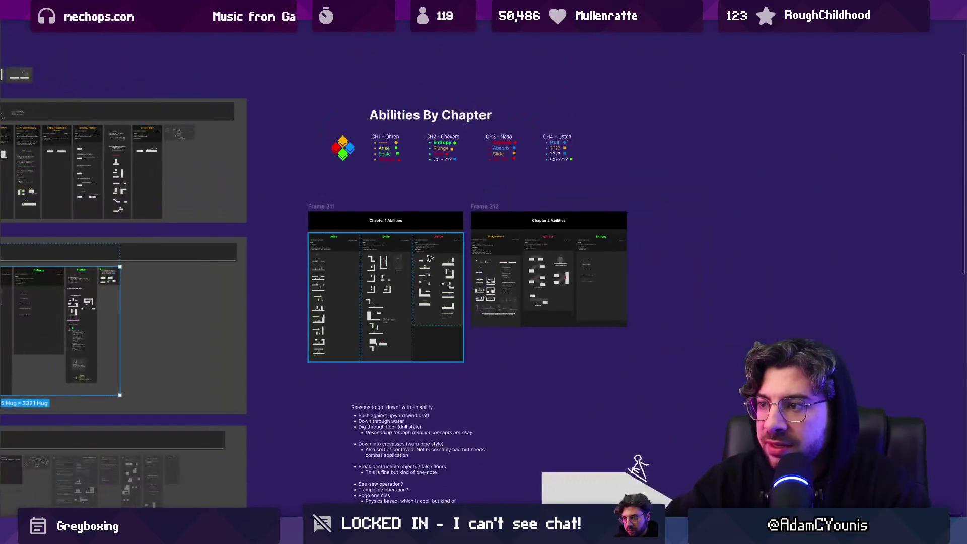
left_click(485, 206)
left_click(421, 207)
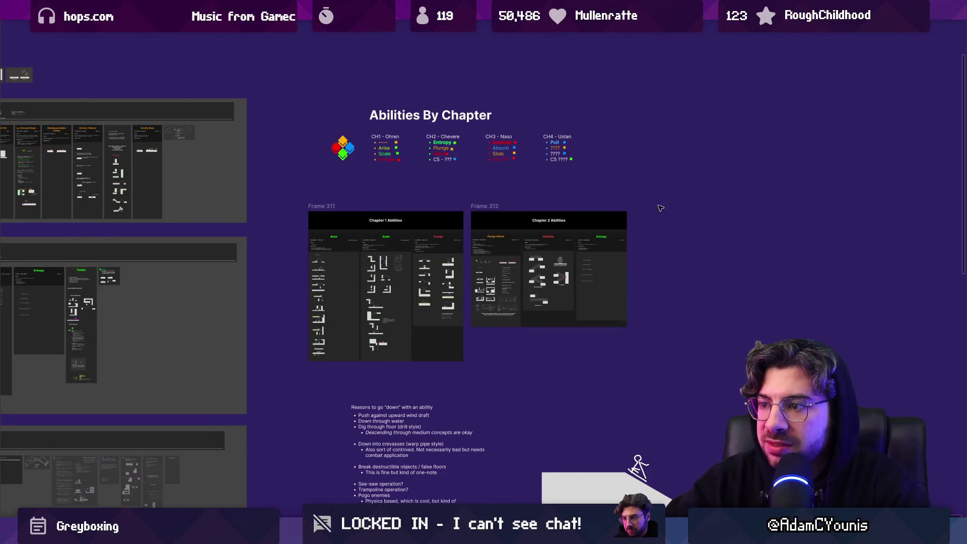
scroll(552, 244, "up", 3)
scroll(594, 316, "up", 3)
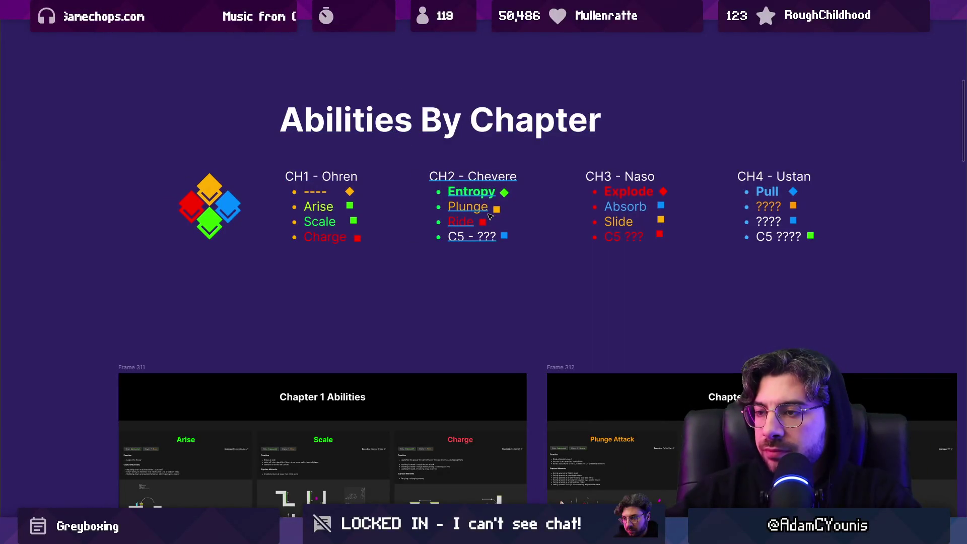
scroll(549, 267, "down", 2)
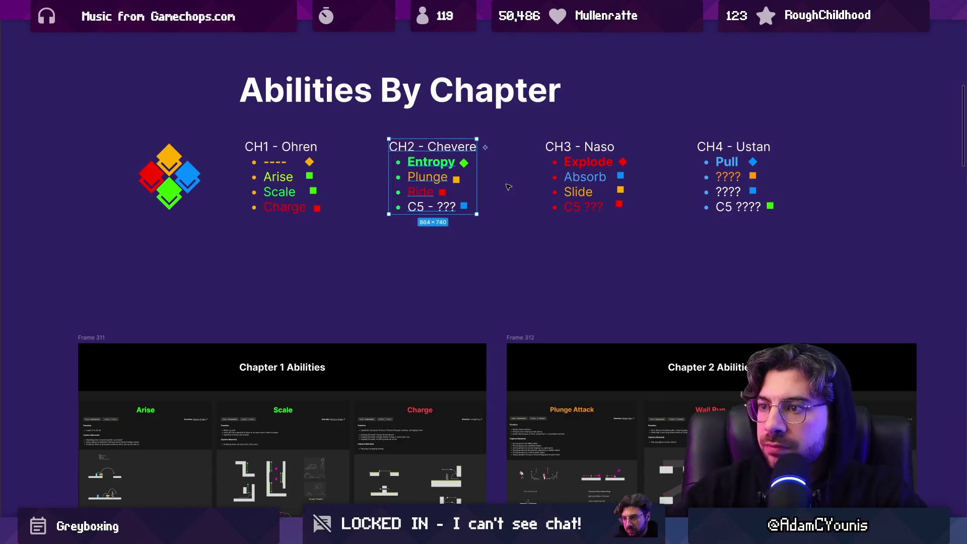
key("Escape")
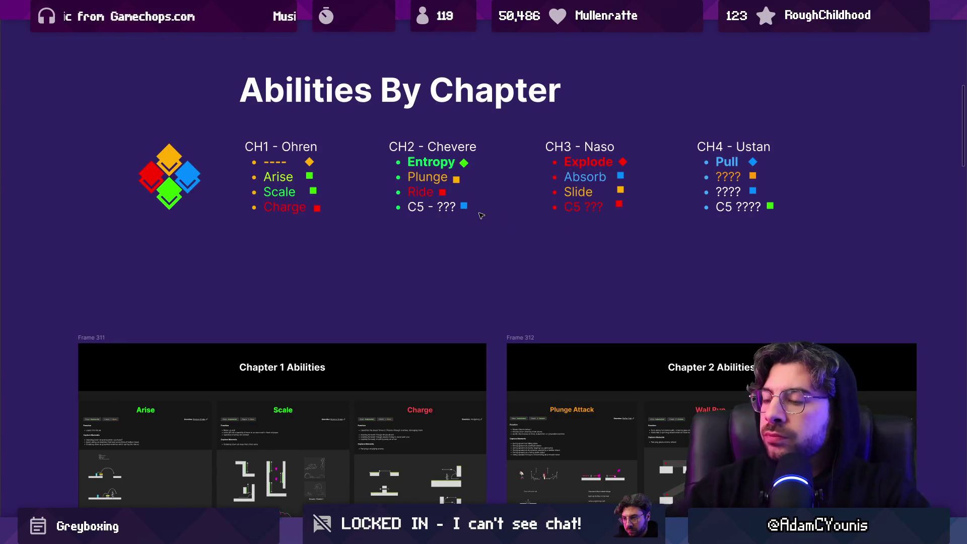
double_click(430, 209)
triple_click(430, 209)
key("Escape")
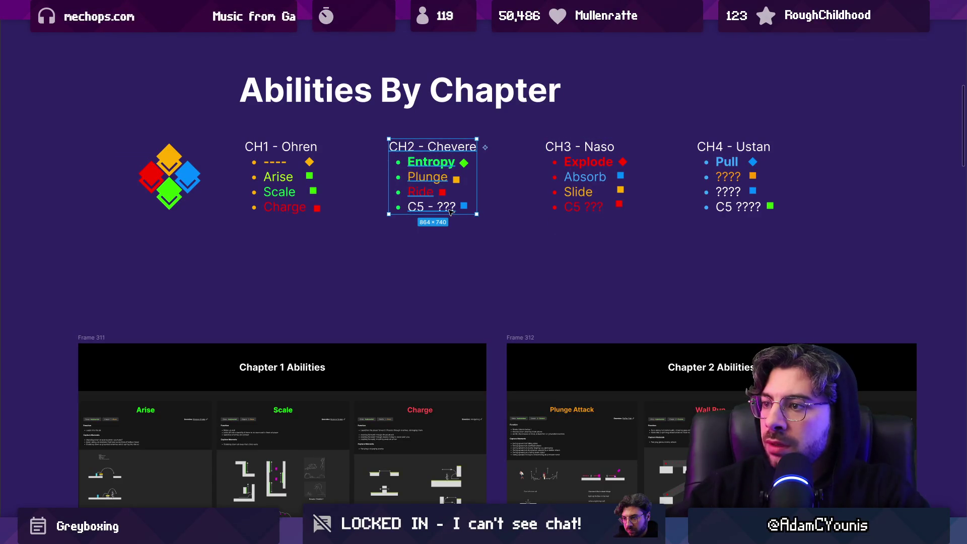
left_click(731, 195)
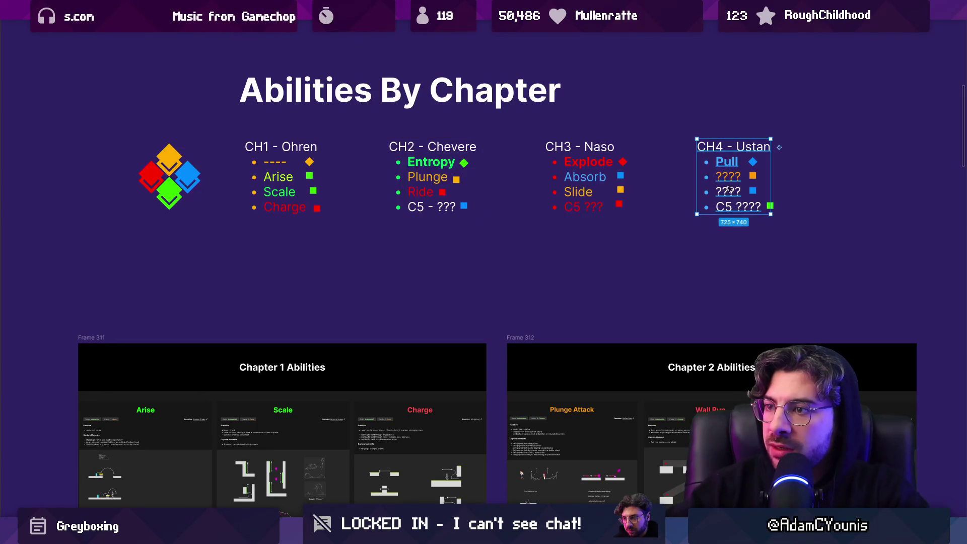
left_click(394, 252)
scroll(505, 227, "down", 5)
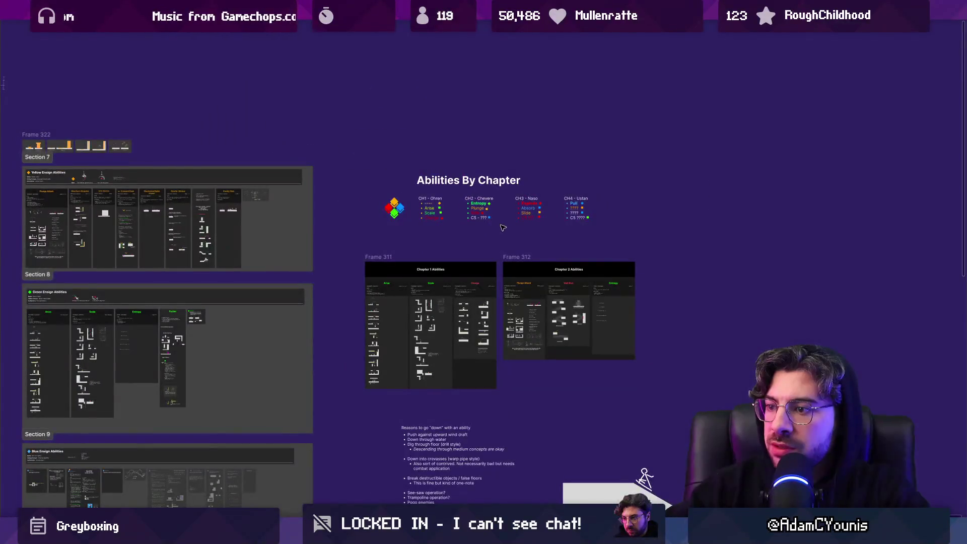
scroll(498, 233, "up", 5)
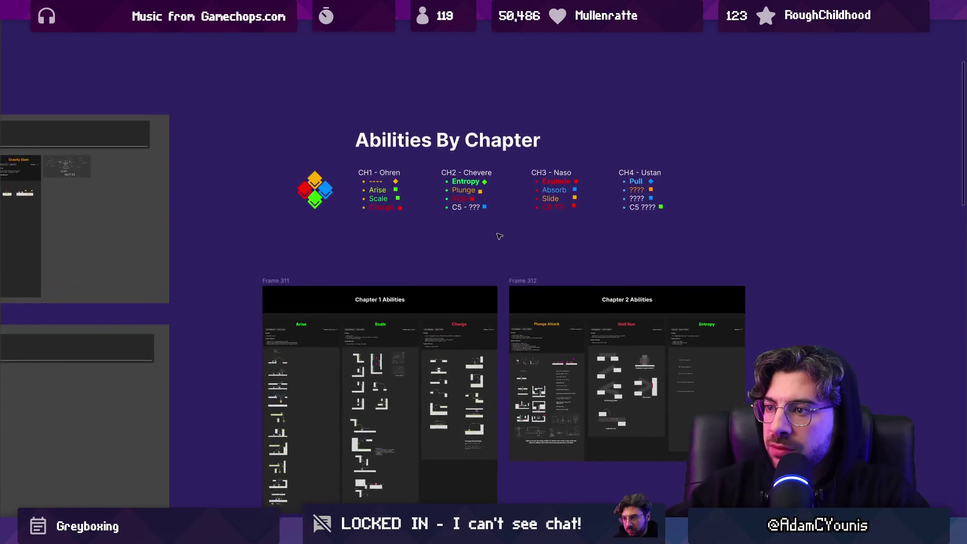
scroll(549, 211, "up", 3)
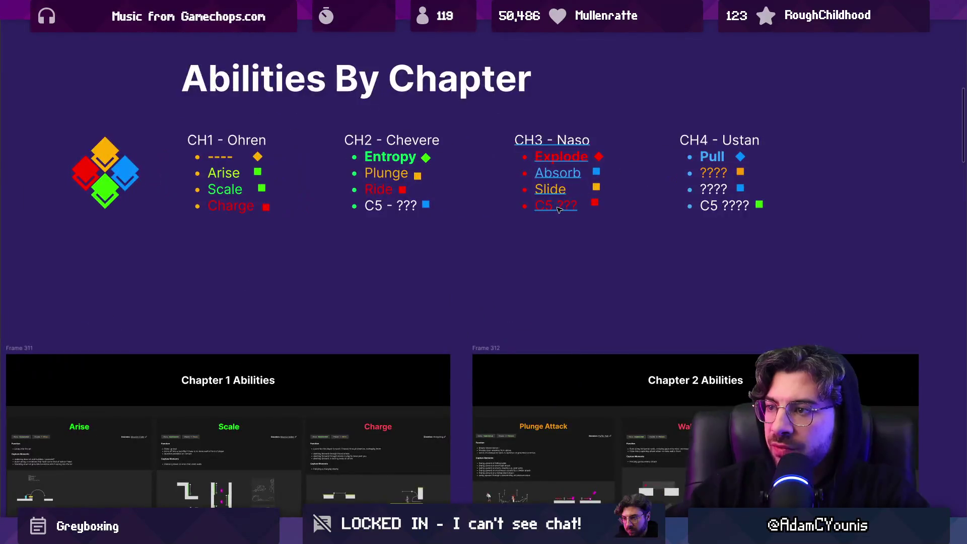
scroll(500, 234, "down", 3)
scroll(500, 234, "down", 3)
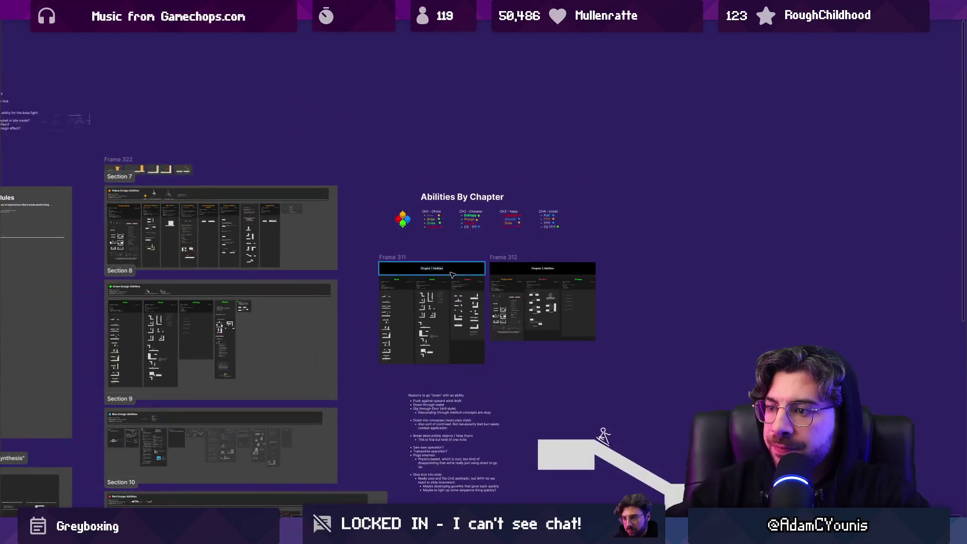
scroll(418, 215, "left", 5)
left_click(419, 214)
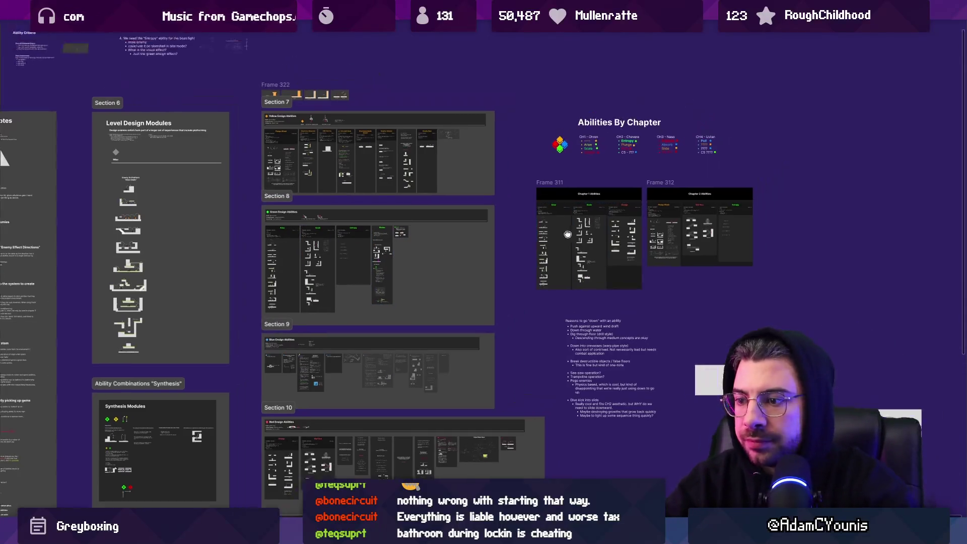
scroll(600, 216, "up", 5)
scroll(600, 215, "right", 3)
scroll(518, 270, "up", 2)
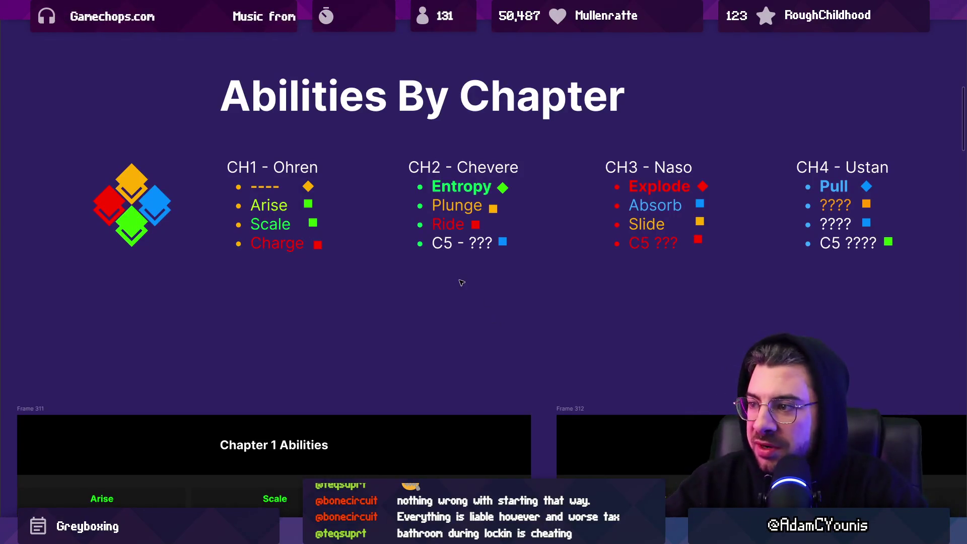
scroll(469, 257, "down", 6)
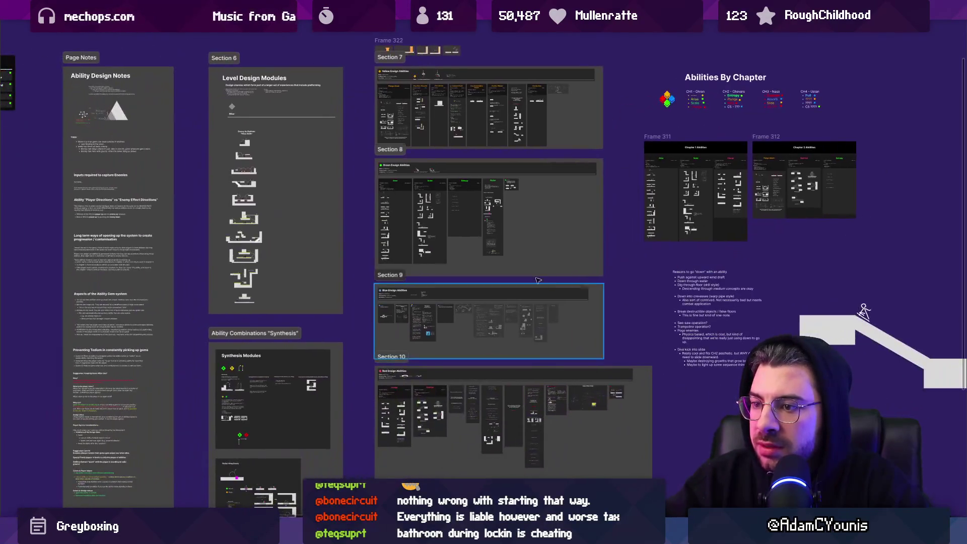
scroll(403, 403, "up", 5)
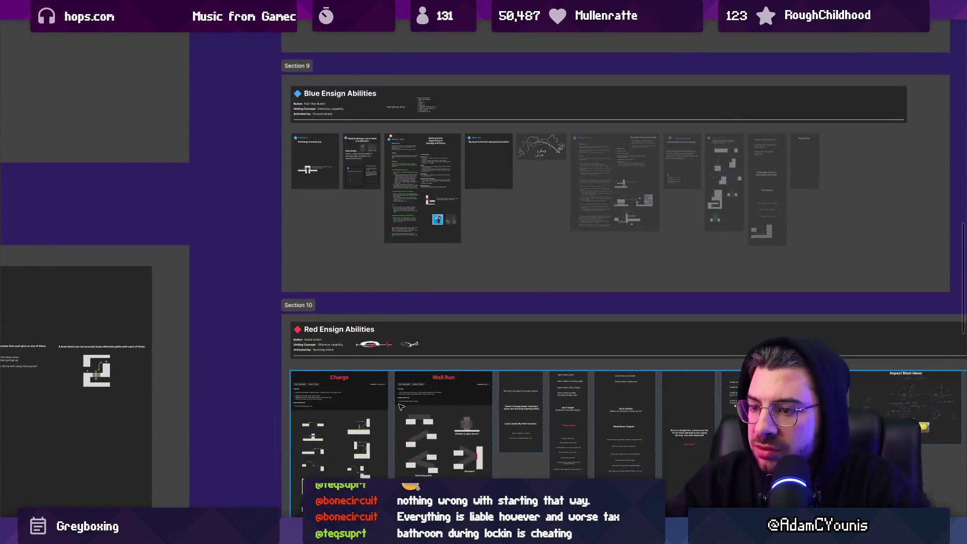
scroll(402, 407, "down", 4)
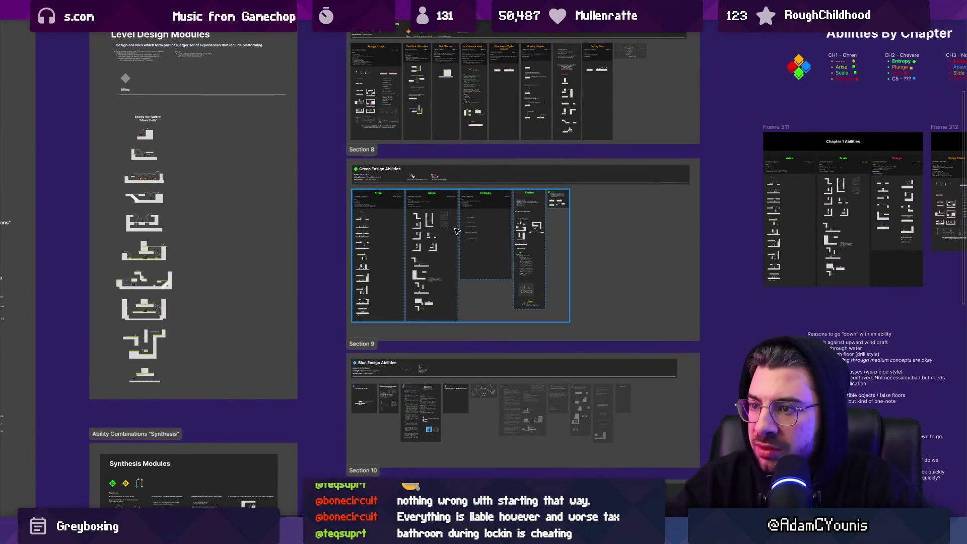
key("n")
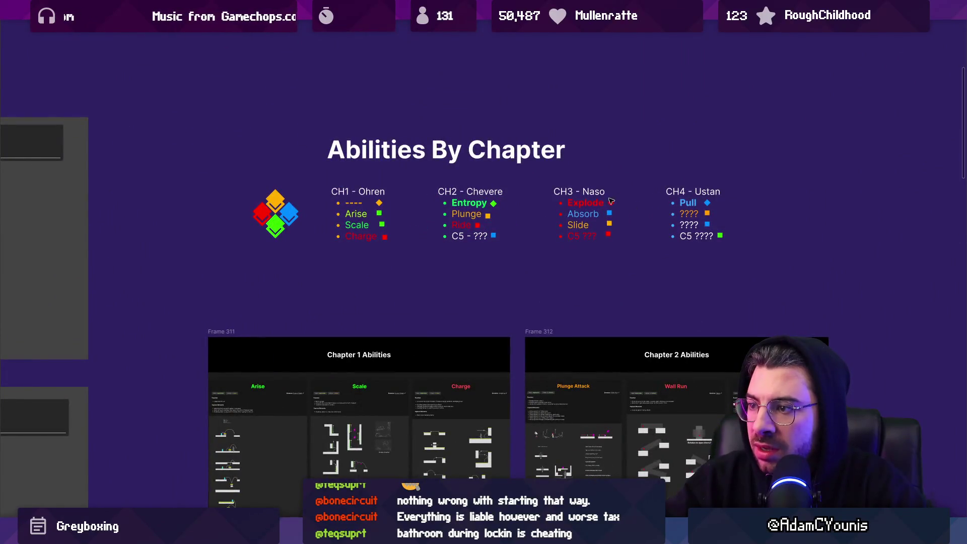
key("shift+n")
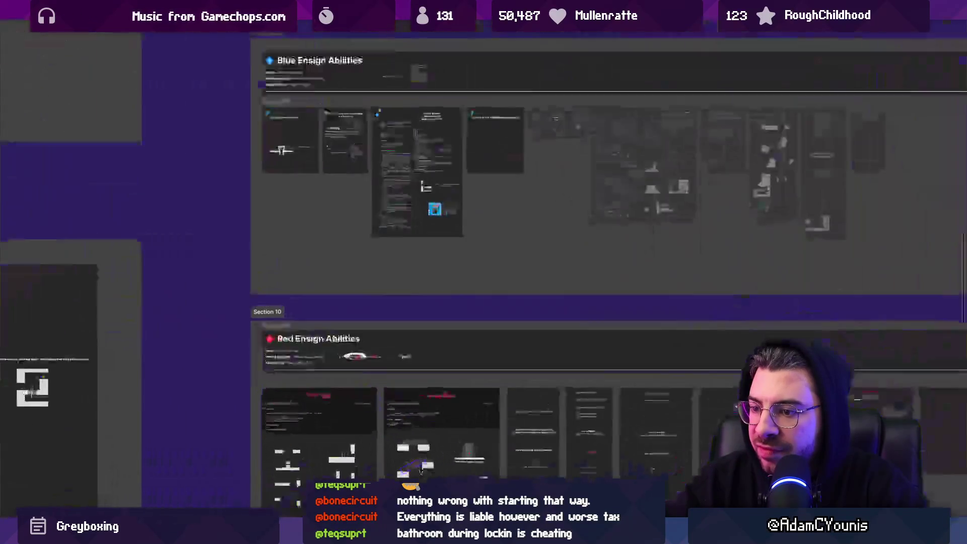
key("n")
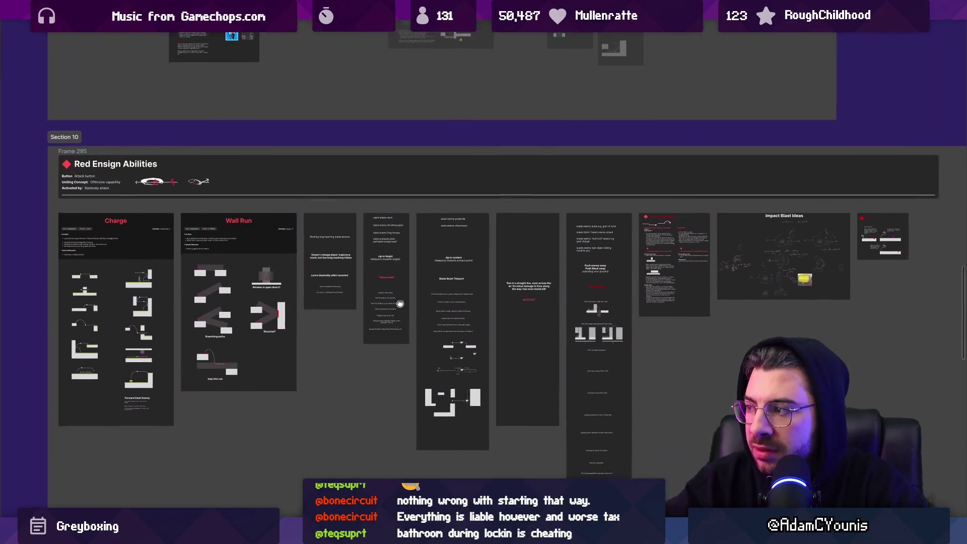
scroll(400, 304, "down", 5)
scroll(453, 225, "up", 3)
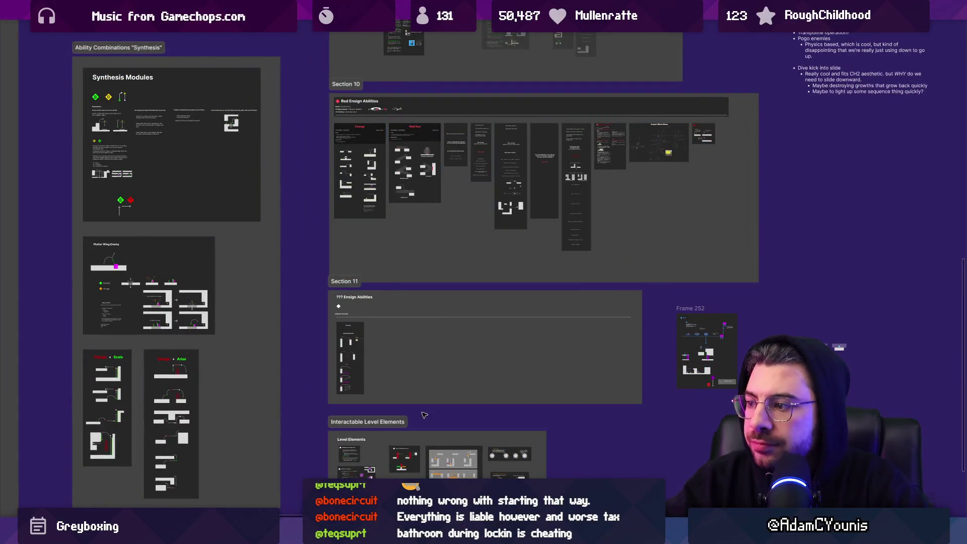
key("n")
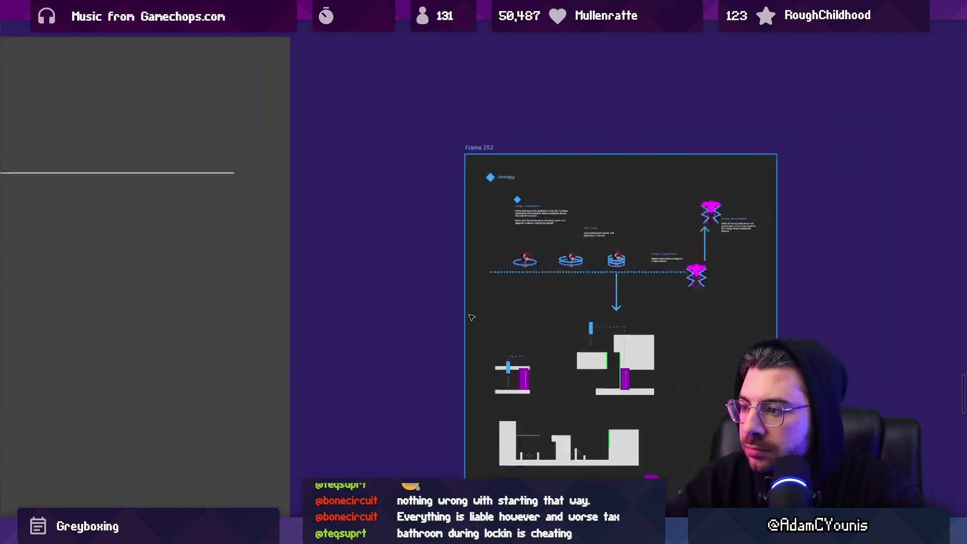
scroll(470, 317, "down", 3)
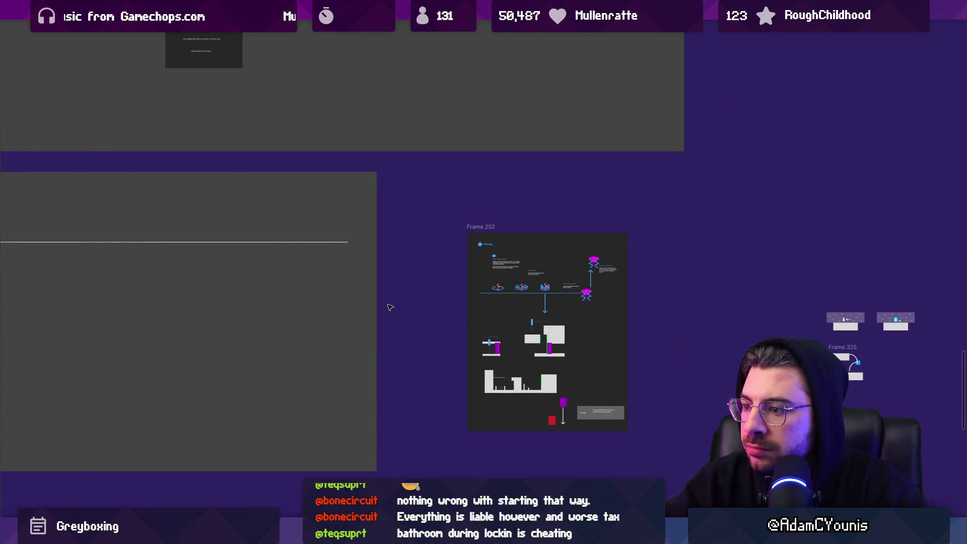
key("n")
scroll(367, 278, "down", 3)
scroll(396, 389, "up", 2)
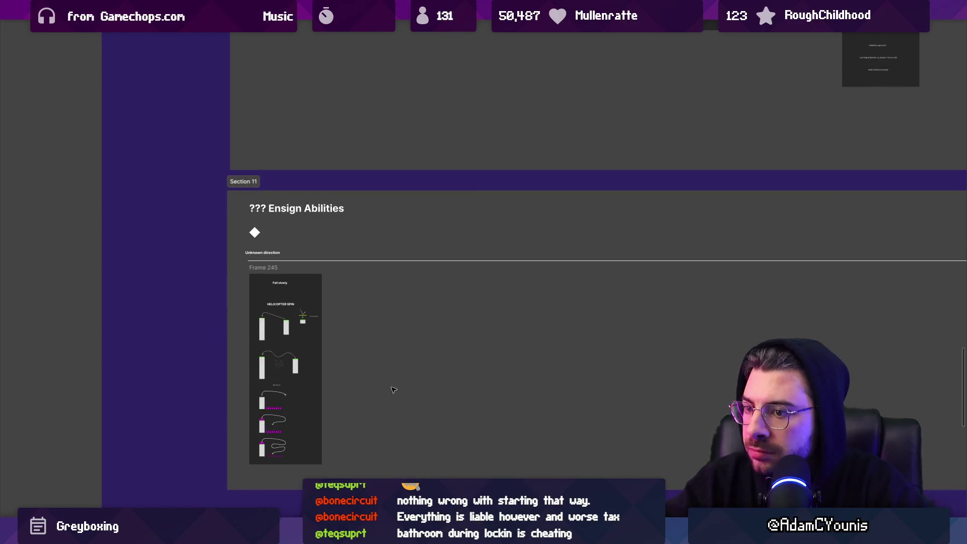
scroll(372, 434, "down", 10)
scroll(441, 298, "up", 5)
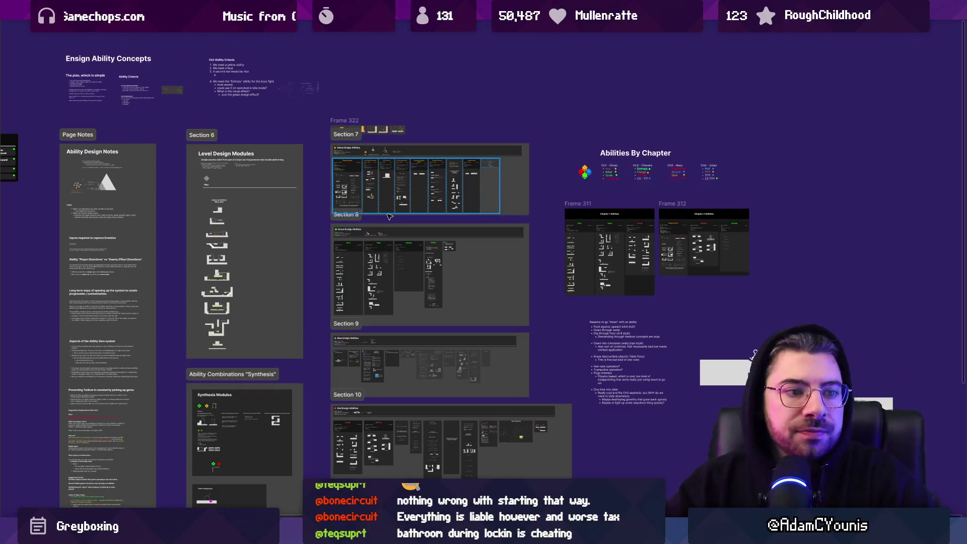
scroll(389, 216, "up", 5)
- Bring Section 7's Yellow Ensign Abilities board into view
mouse_move(571, 135)
left_mouse_down()
mouse_move(571, 251)
mouse_move(607, 275)
left_mouse_up()
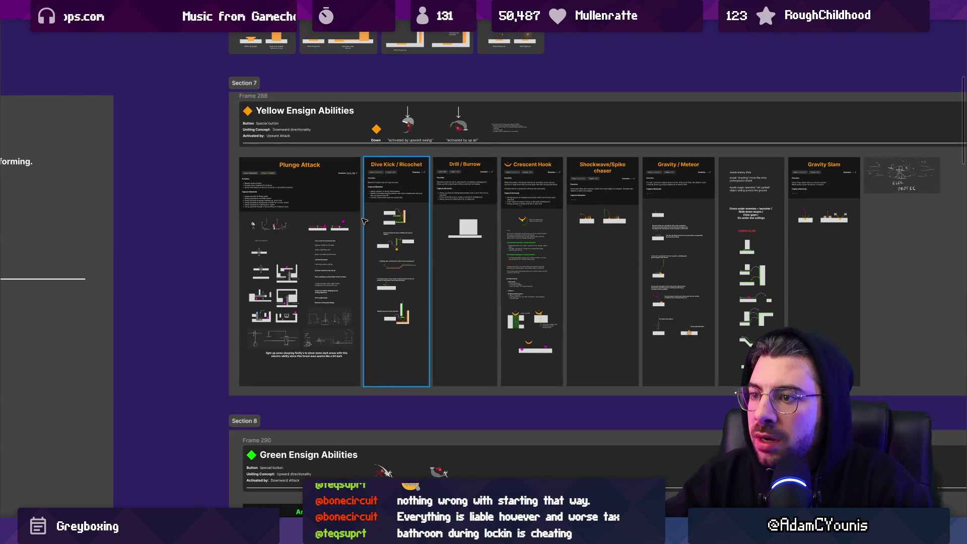
scroll(365, 225, "up", 3)
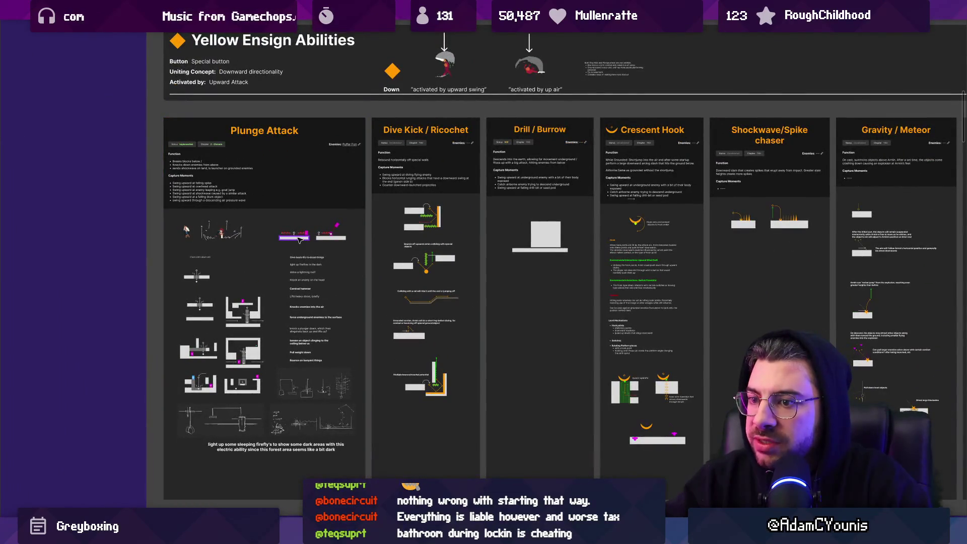
scroll(290, 239, "up", 10)
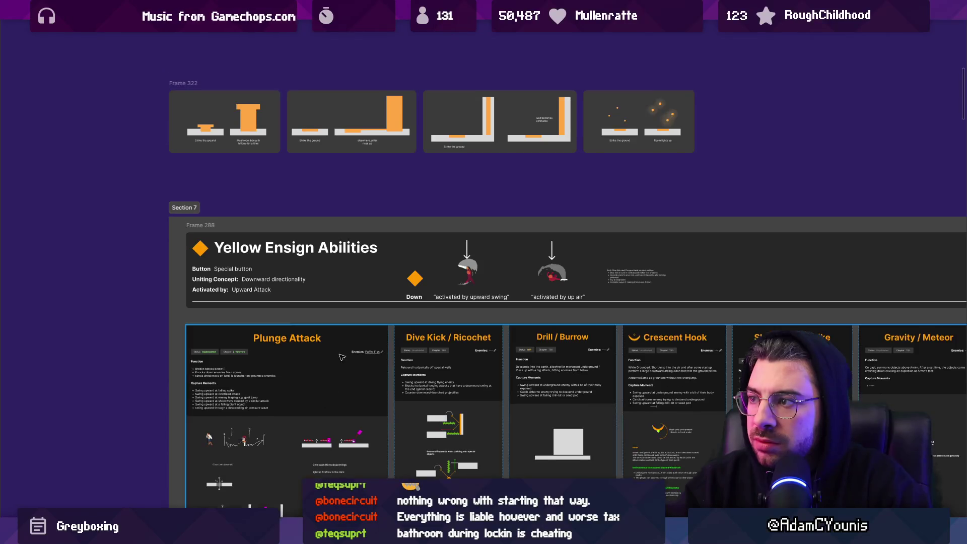
scroll(319, 300, "up", 2)
scroll(319, 301, "down", 5)
scroll(328, 342, "down", 4)
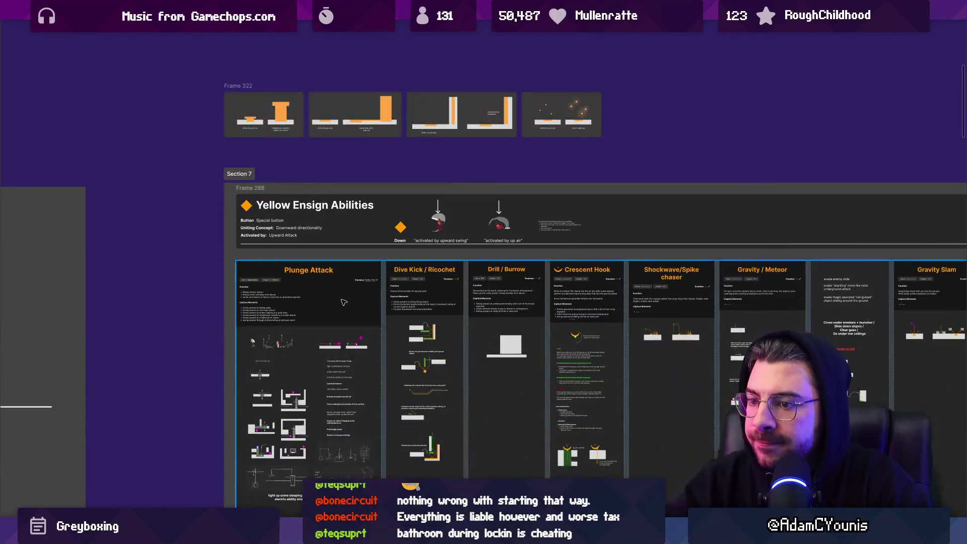
scroll(330, 364, "up", 5)
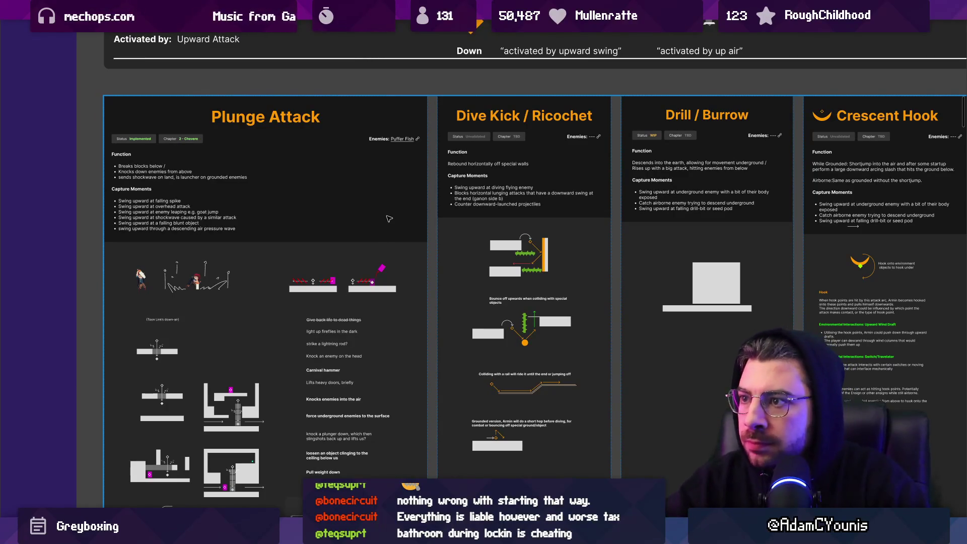
scroll(433, 228, "down", 3)
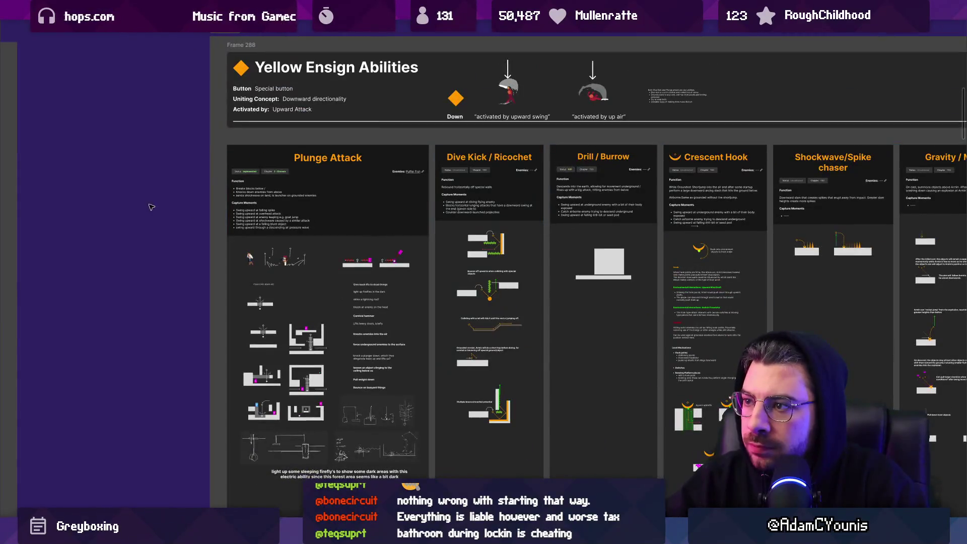
scroll(611, 175, "up", 4)
- Select the Drill / Burrow card and zoom in on its description text
left_click(559, 196)
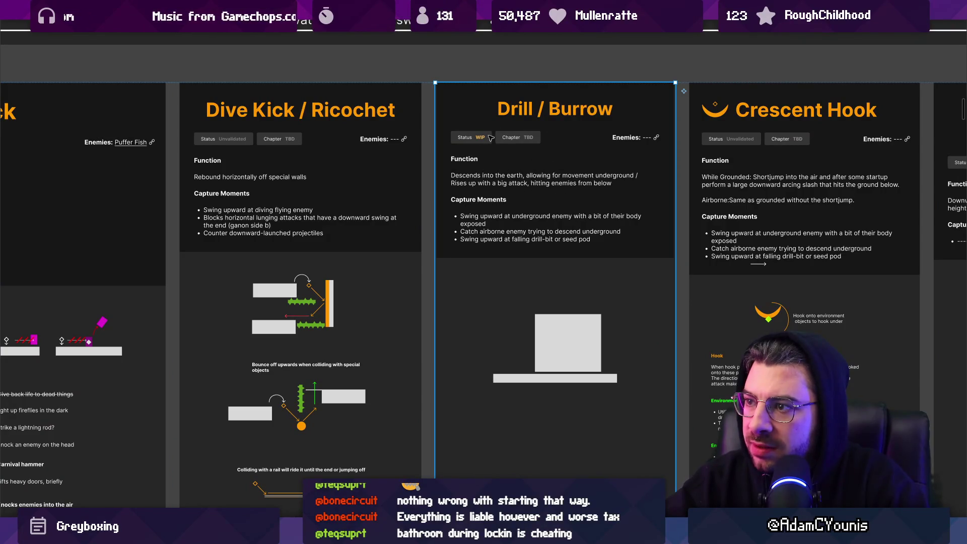
scroll(529, 204, "up", 1)
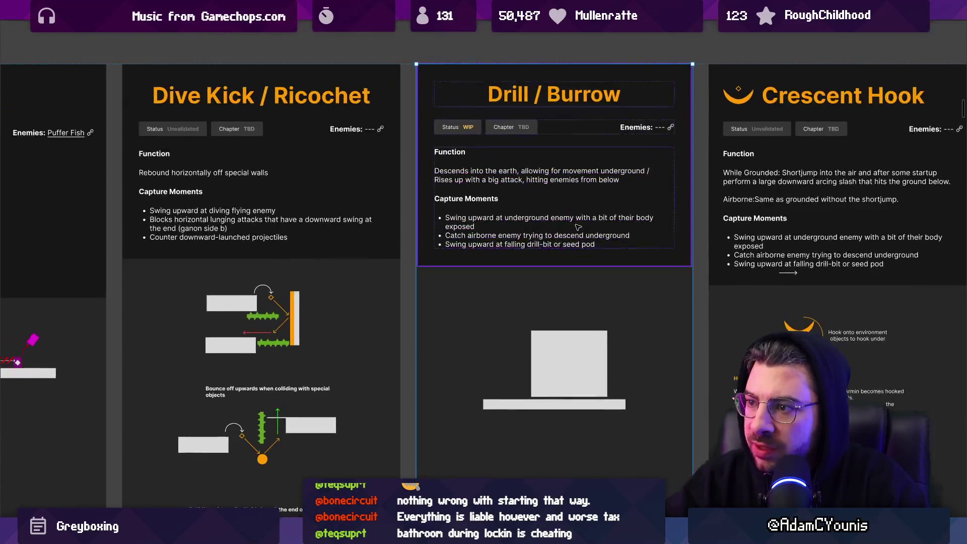
scroll(526, 217, "down", 2)
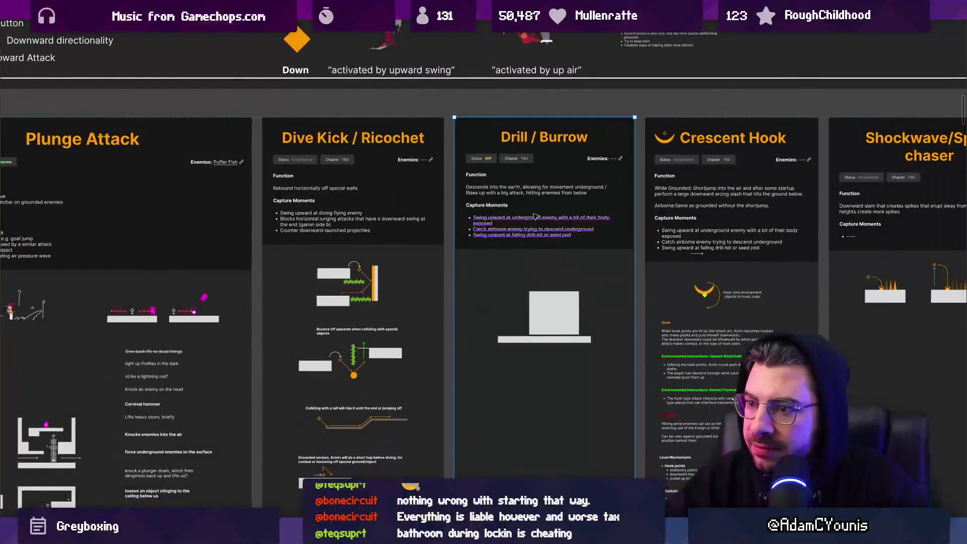
scroll(539, 216, "down", 3)
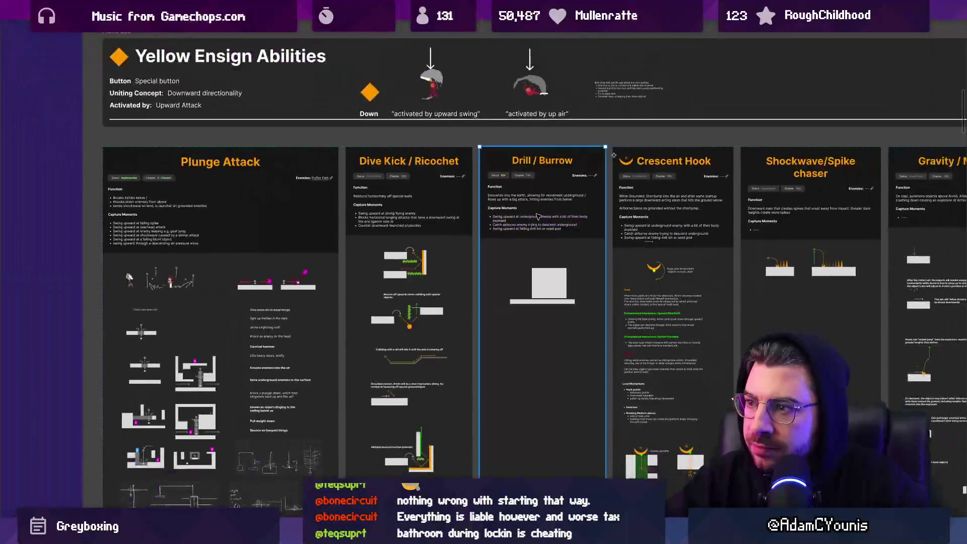
scroll(511, 219, "up", 5)
left_click(508, 227)
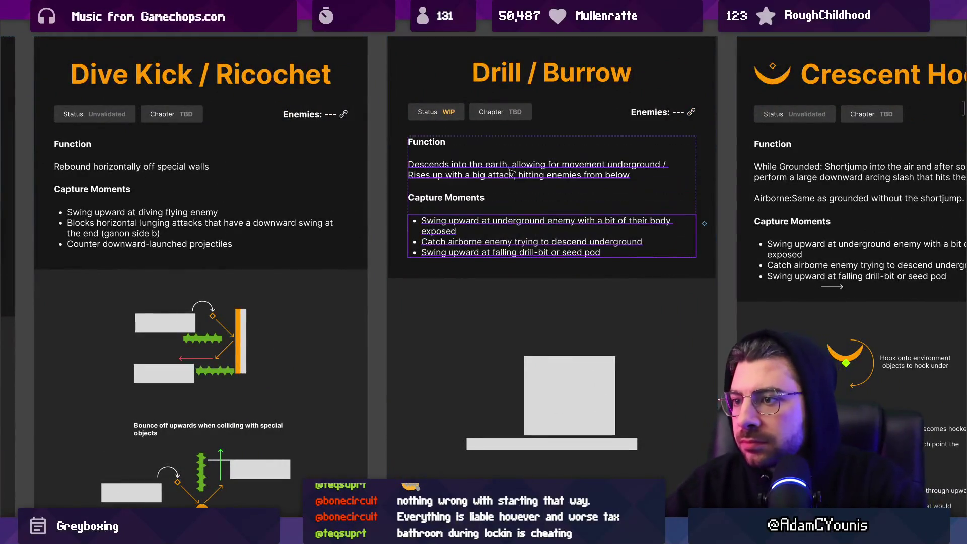
- Enter the Drill / Burrow function description for editing, then leave it with Escape
double_click(540, 175)
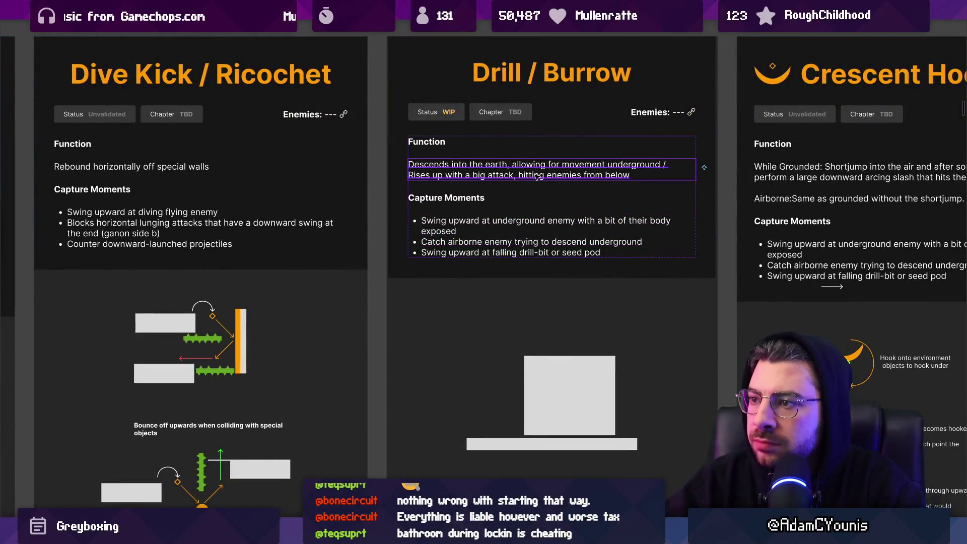
double_click(540, 175)
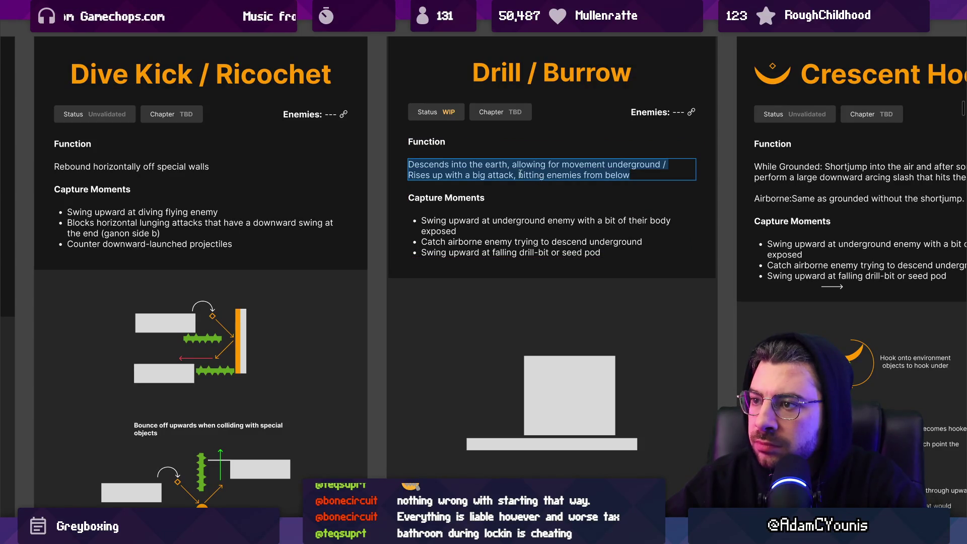
key("Escape")
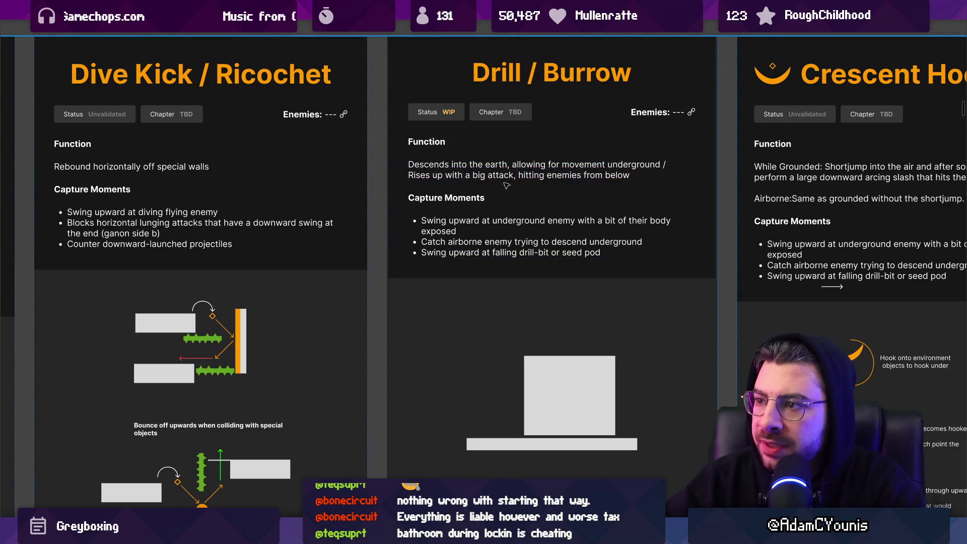
- Zoom out to the full Yellow Ensign section with Frame 322's diagrams above
scroll(534, 186, "down", 5)
scroll(557, 199, "up", 3)
scroll(557, 199, "down", 5)
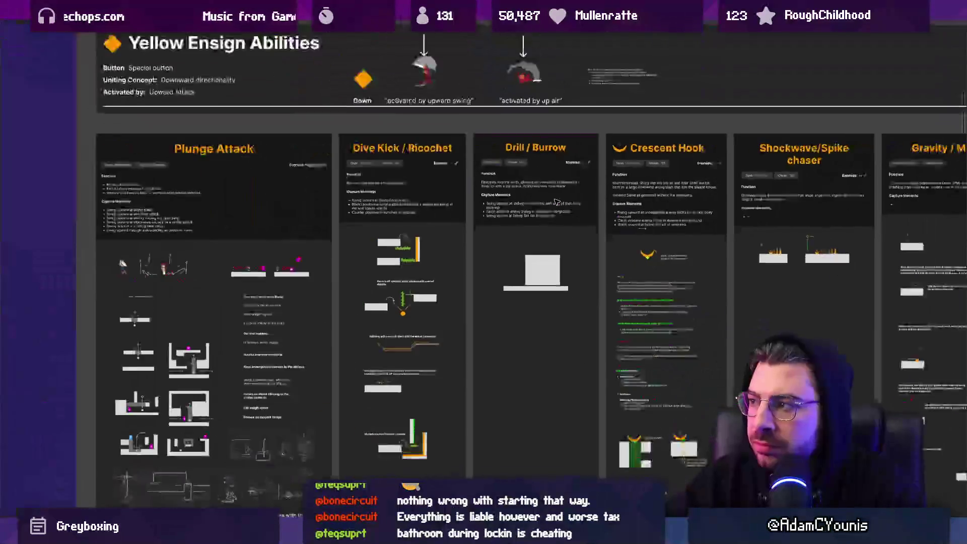
scroll(542, 209, "up", 5)
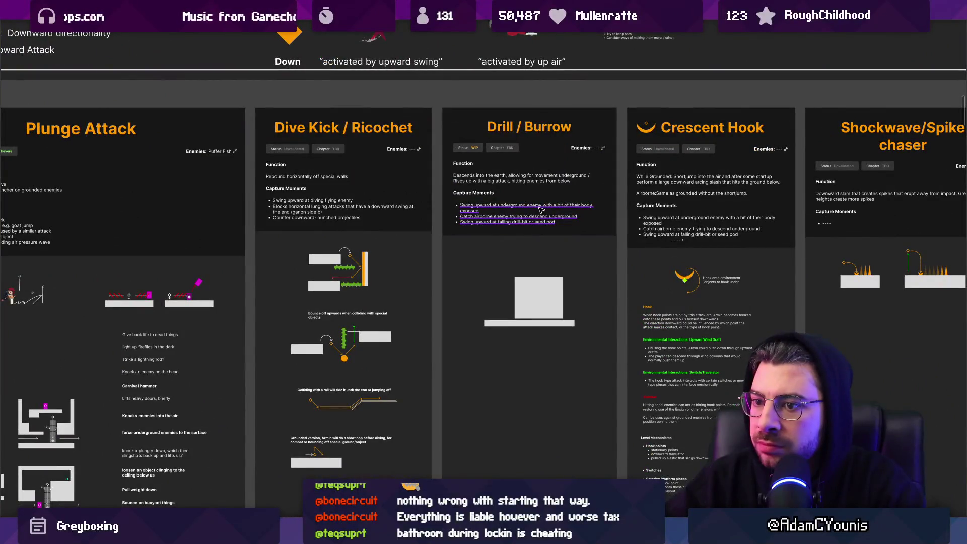
scroll(536, 204, "up", 3)
scroll(534, 202, "down", 2)
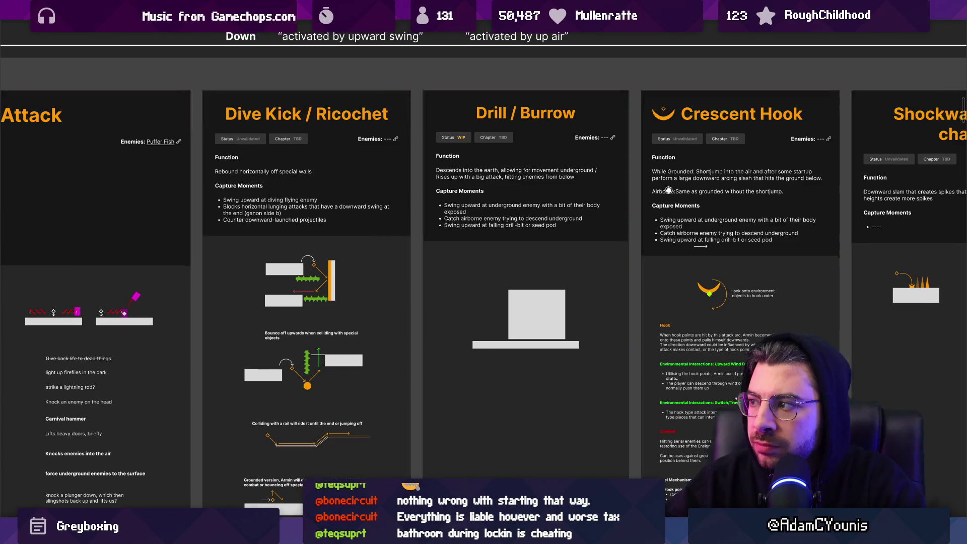
scroll(540, 203, "right", 5)
scroll(530, 196, "left", 1)
scroll(517, 186, "down", 3)
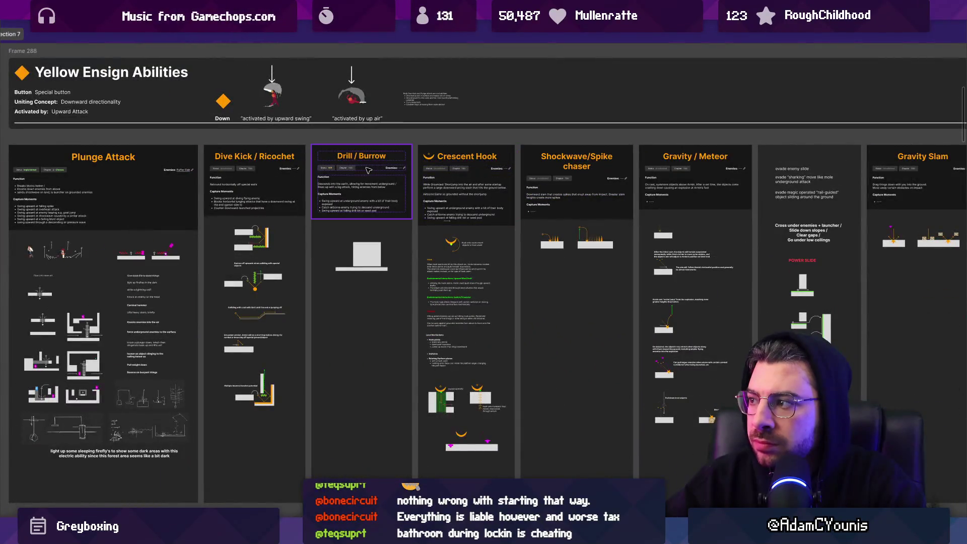
left_click_drag(335, 167, 381, 188)
- Scroll the canvas to the Abilities By Chapter board with its Chapter 1 and 2 frames
scroll(526, 230, "up", 5)
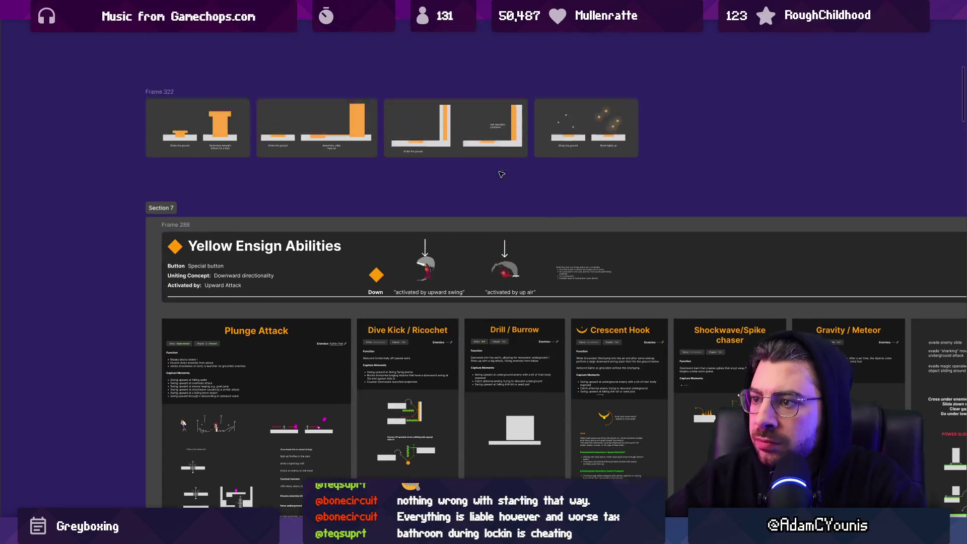
scroll(407, 220, "left", 3)
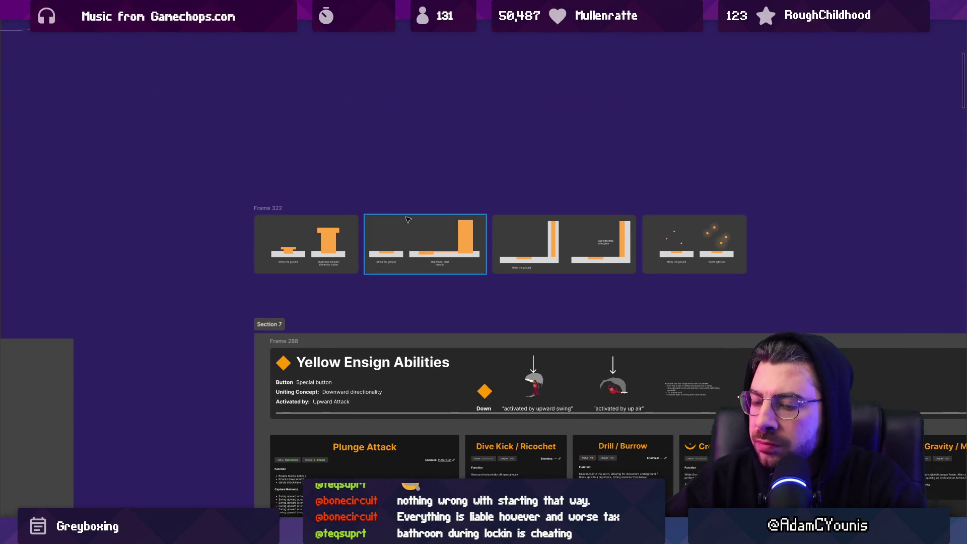
scroll(408, 219, "down", 5)
scroll(595, 301, "up", 5)
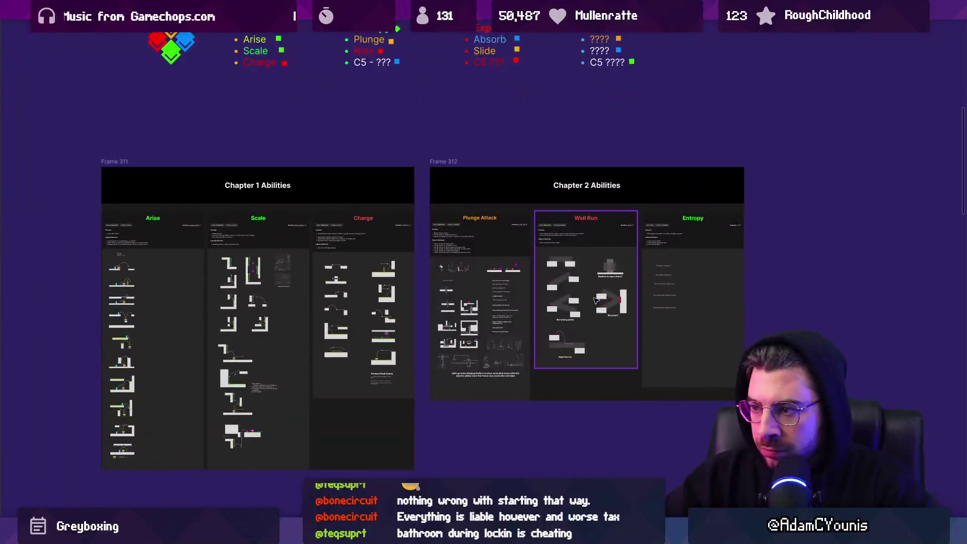
scroll(595, 301, "up", 3)
scroll(554, 262, "down", 4)
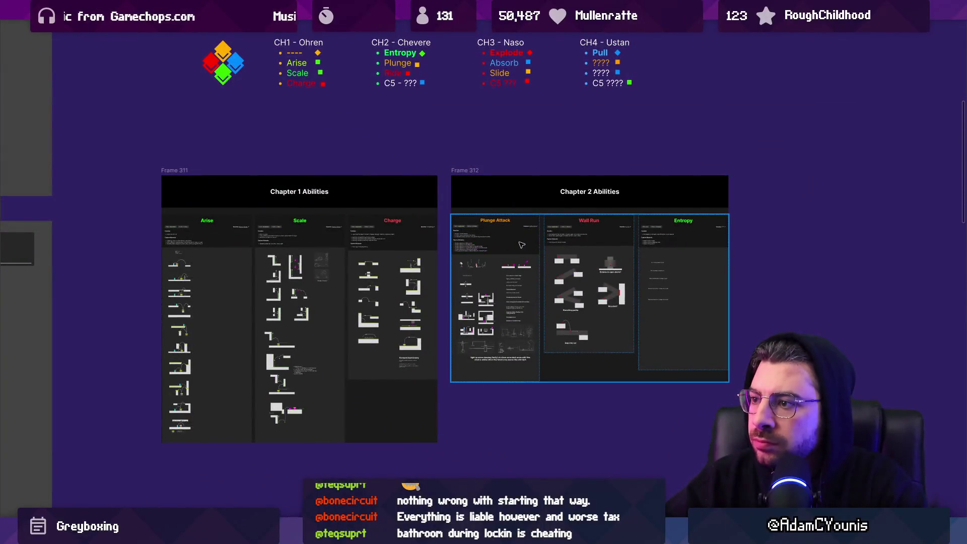
scroll(471, 169, "up", 1)
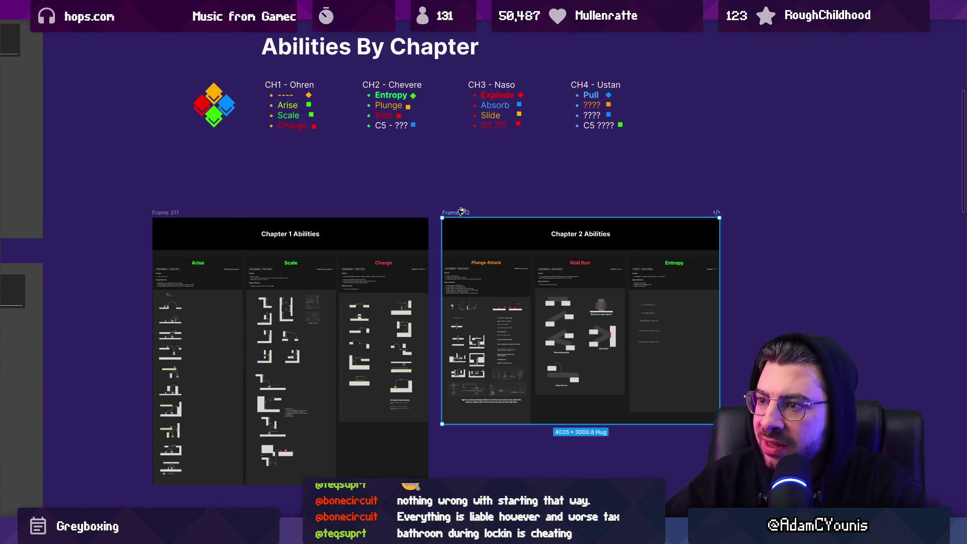
- Duplicate the Chapter 2 Abilities frame, place it to the right, and retitle it Chapter 3 Abilities
mouse_move(462, 212)
left_mouse_down()
mouse_move(766, 216)
mouse_move(756, 216)
left_mouse_up()
scroll(699, 241, "right", 2)
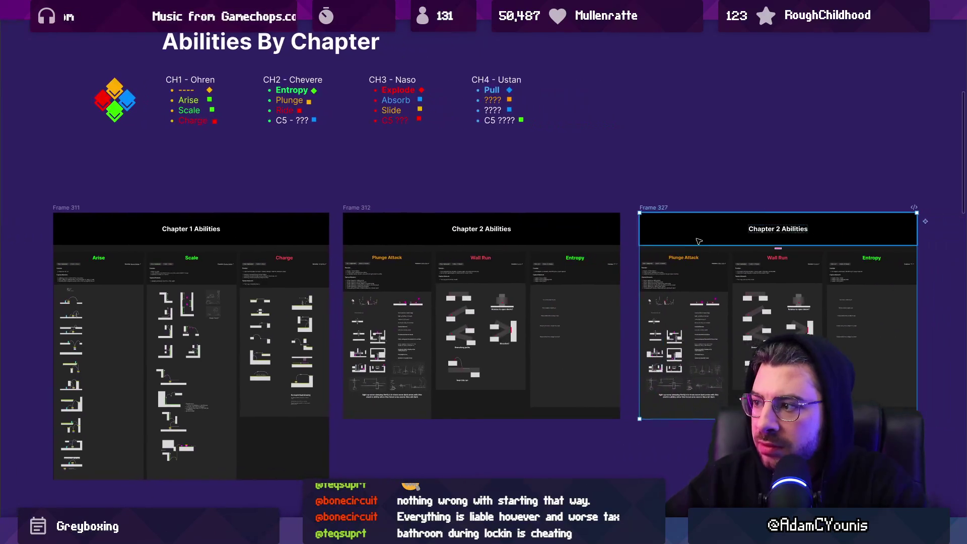
key("ctrl+z")
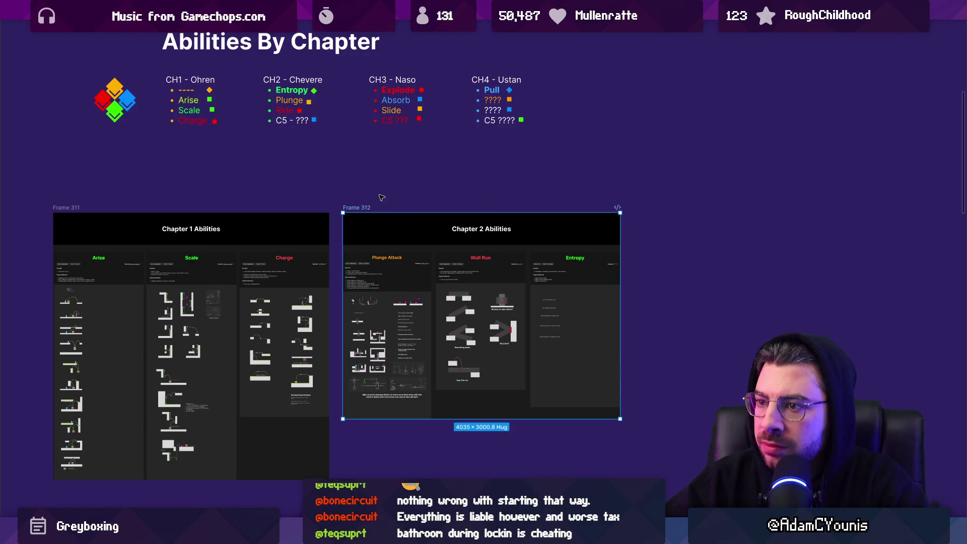
key("ctrl+d")
left_click_drag(832, 231, 786, 231)
double_click(775, 231)
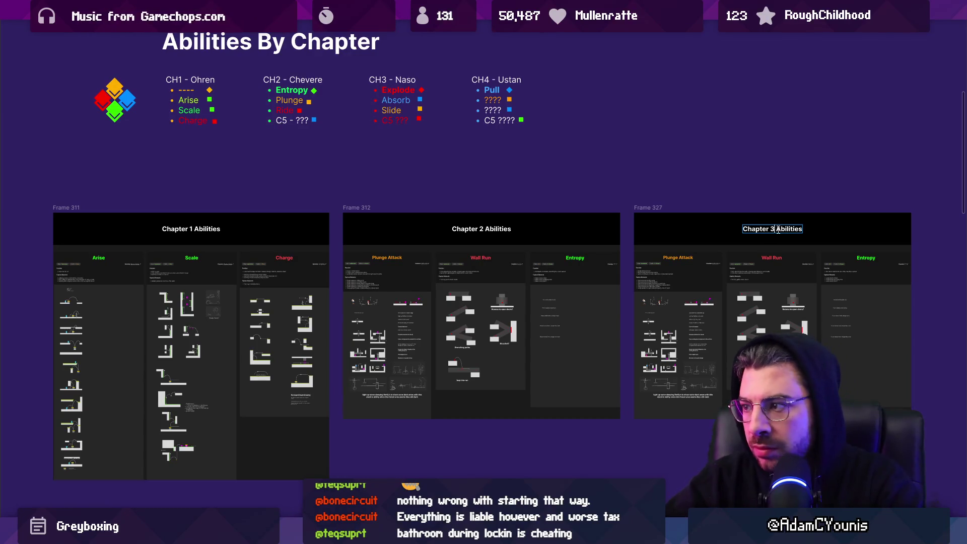
scroll(778, 230, "down", 5)
scroll(758, 192, "up", 6)
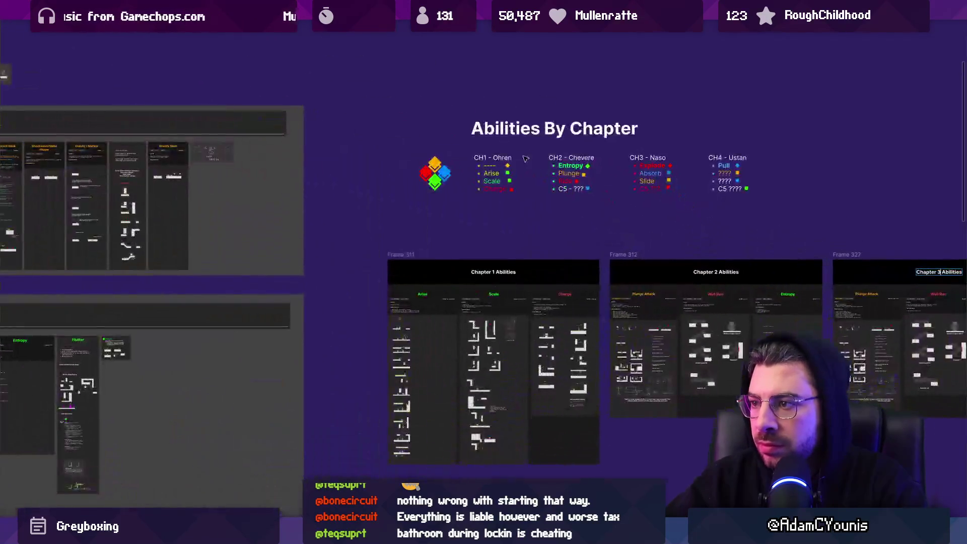
scroll(802, 200, "down", 5)
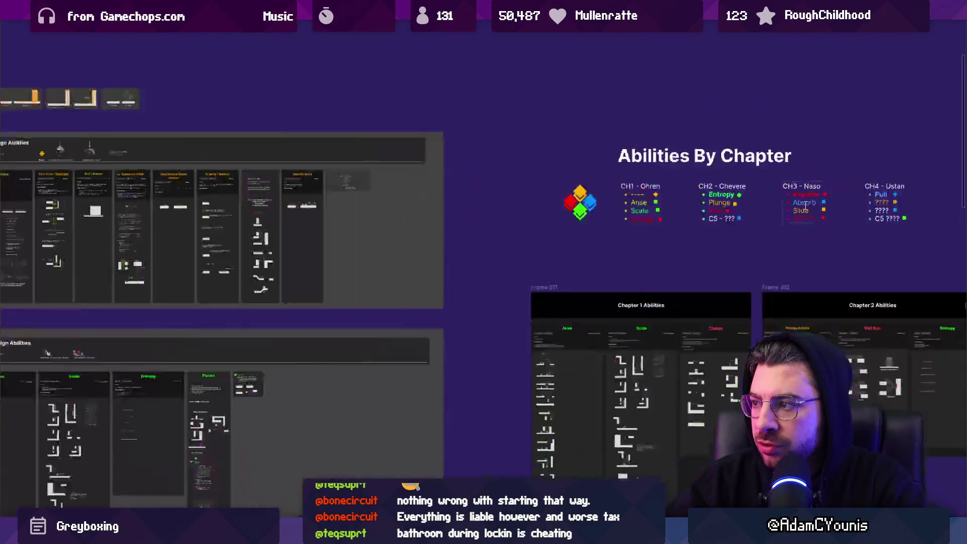
- Zoom out around the Absorb Damage ability card, selecting it along the way
scroll(471, 285, "up", 5)
scroll(471, 285, "up", 3)
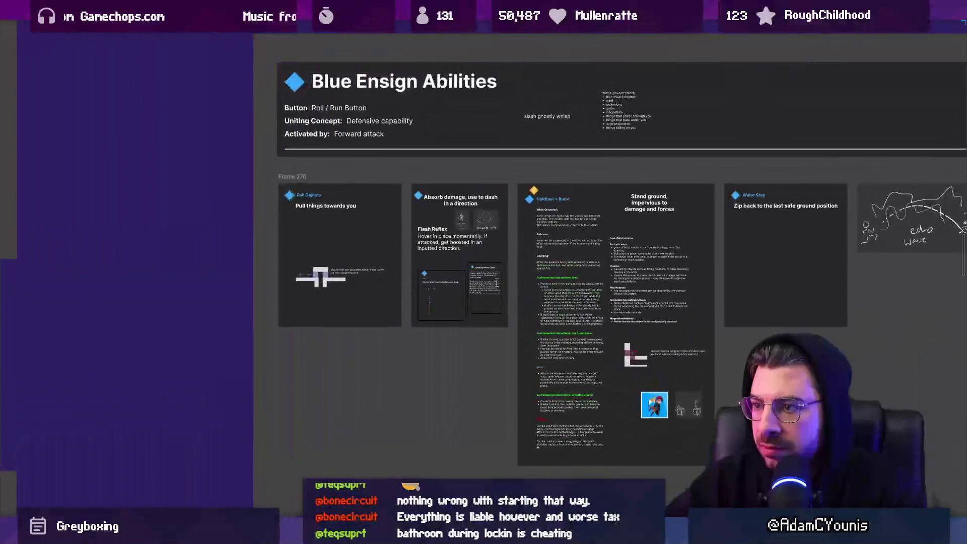
scroll(434, 230, "up", 2)
left_click(459, 187)
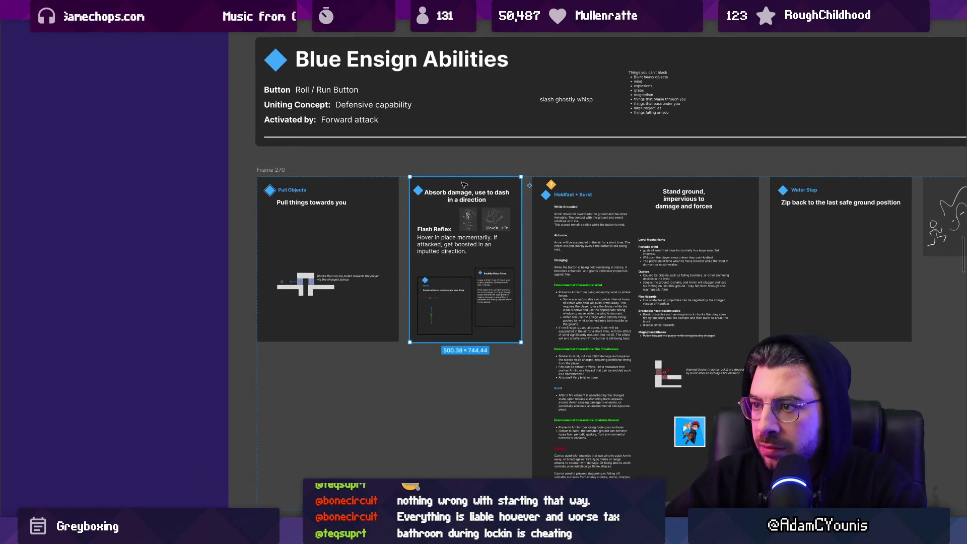
scroll(460, 188, "up", 4)
scroll(432, 292, "down", 10)
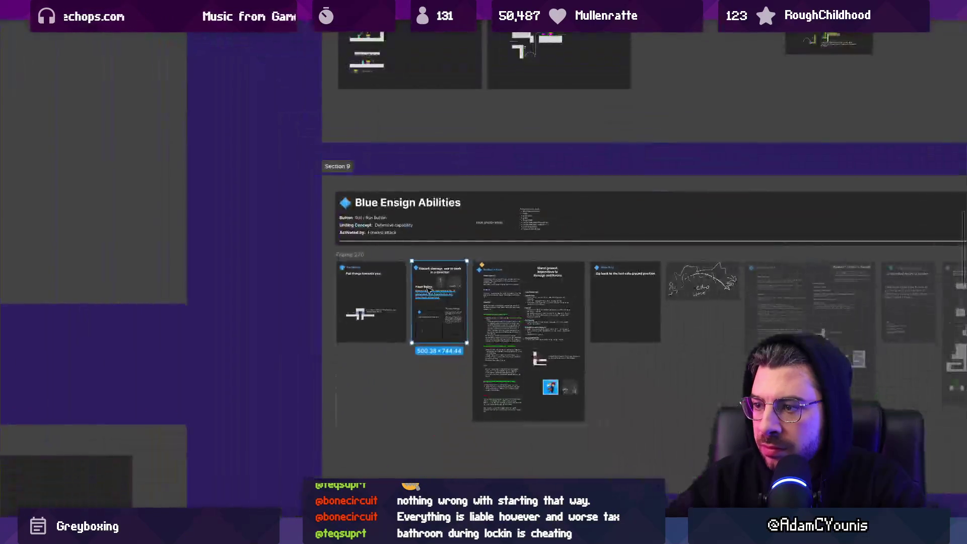
scroll(944, 180, "up", 2)
scroll(944, 180, "right", 3)
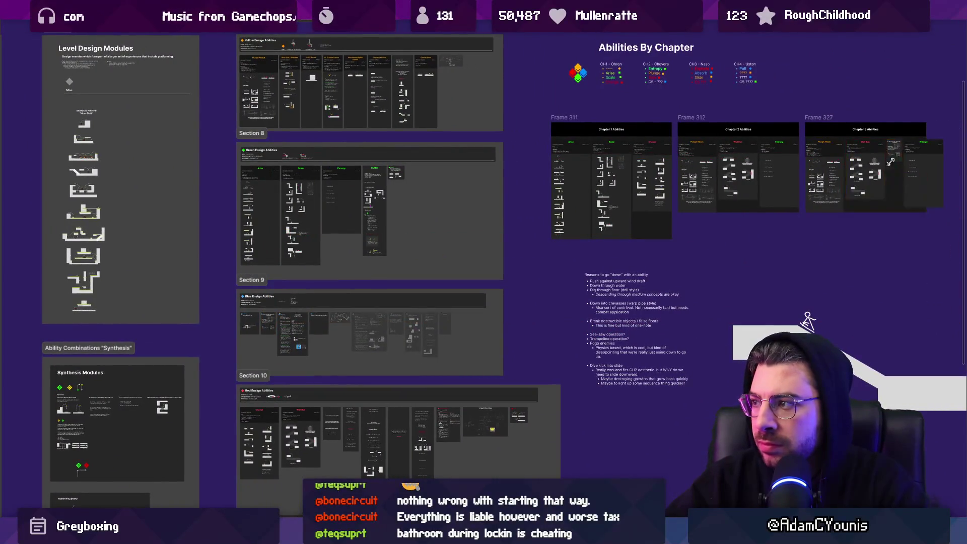
scroll(885, 160, "up", 12)
scroll(901, 152, "down", 10)
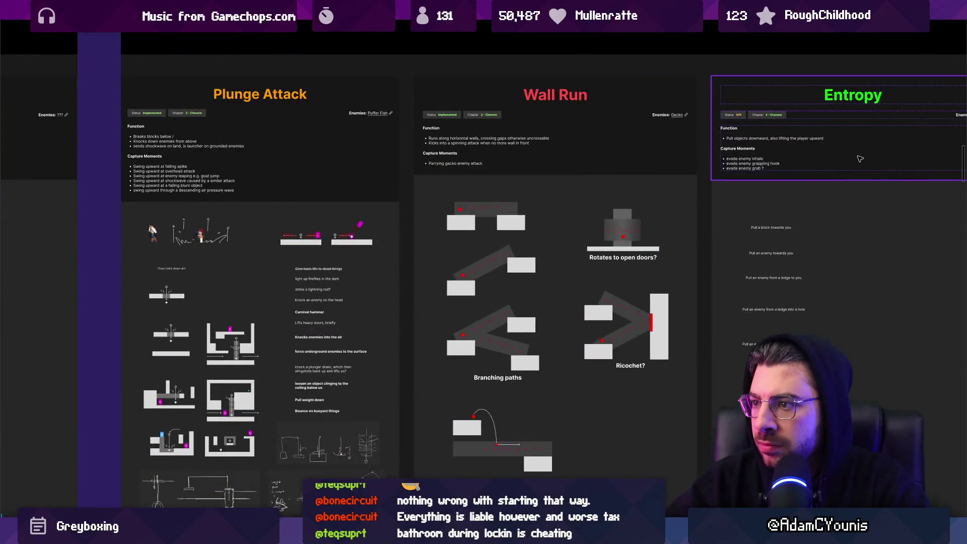
scroll(781, 165, "up", 2)
scroll(781, 165, "down", 5)
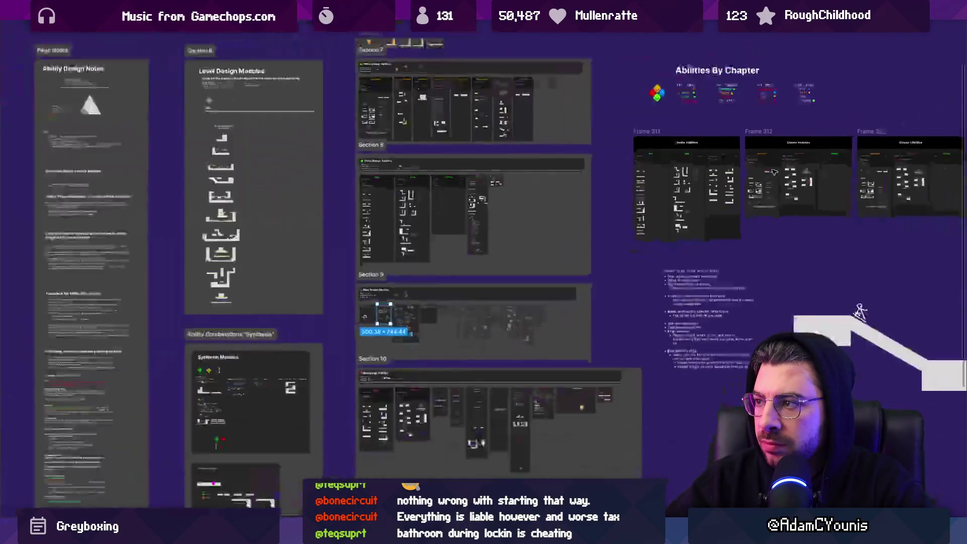
scroll(471, 219, "up", 5)
scroll(538, 272, "up", 6)
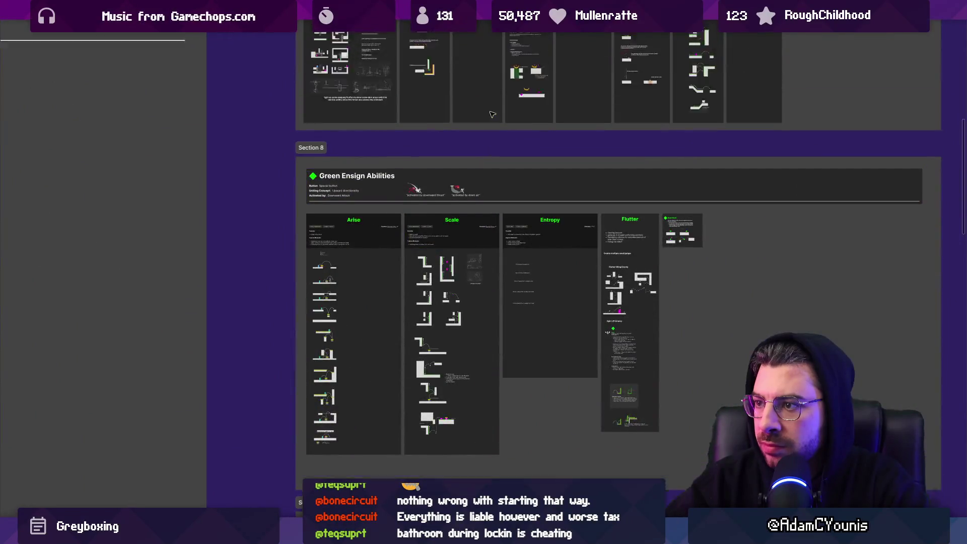
- Pan right along the ability row and select the Slide Under / Ride the Rails board
scroll(537, 272, "up", 3)
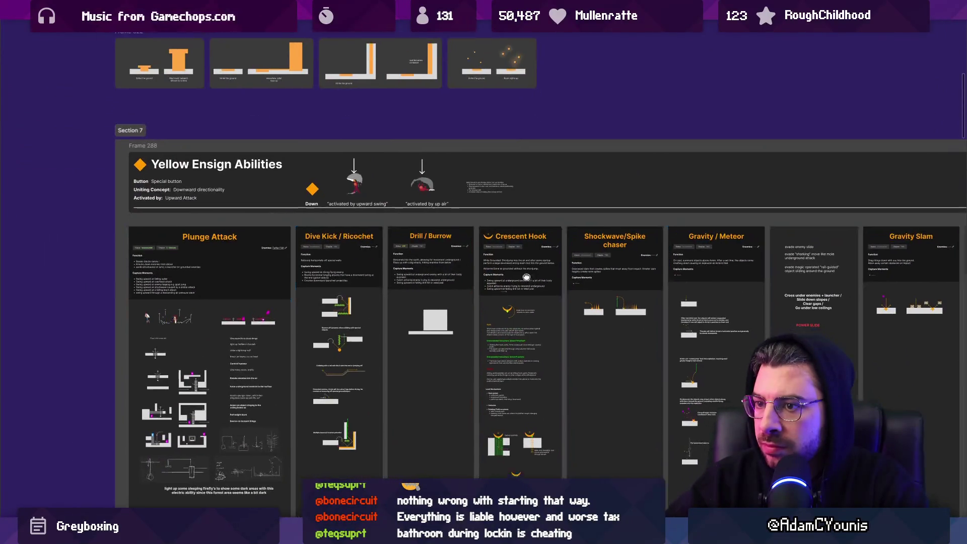
scroll(361, 192, "down", 5)
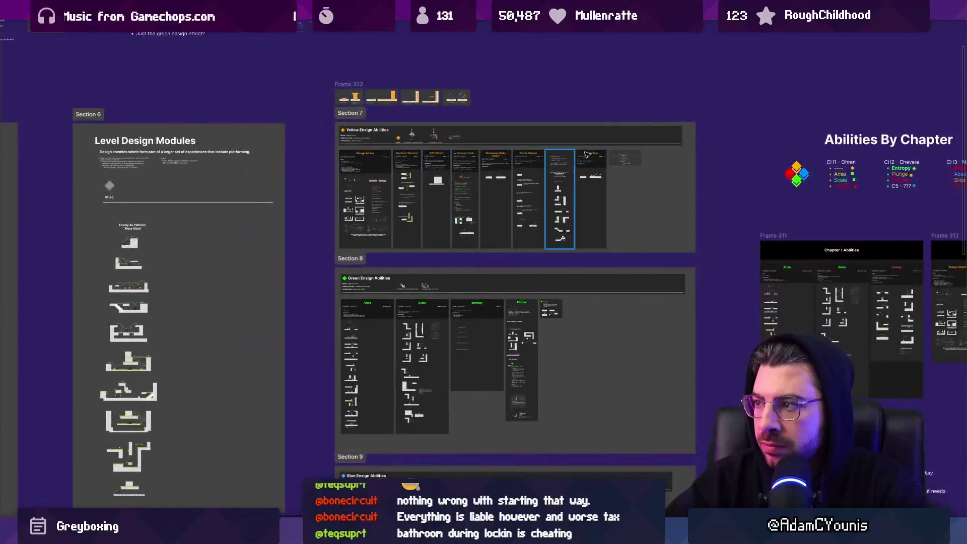
scroll(678, 164, "up", 8)
scroll(679, 164, "down", 5)
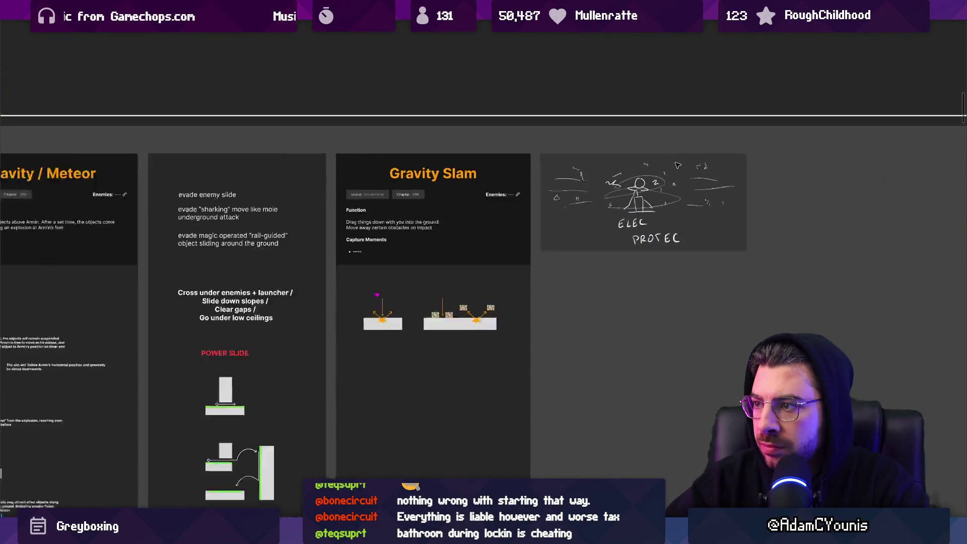
scroll(669, 226, "up", 6)
scroll(503, 192, "up", 4)
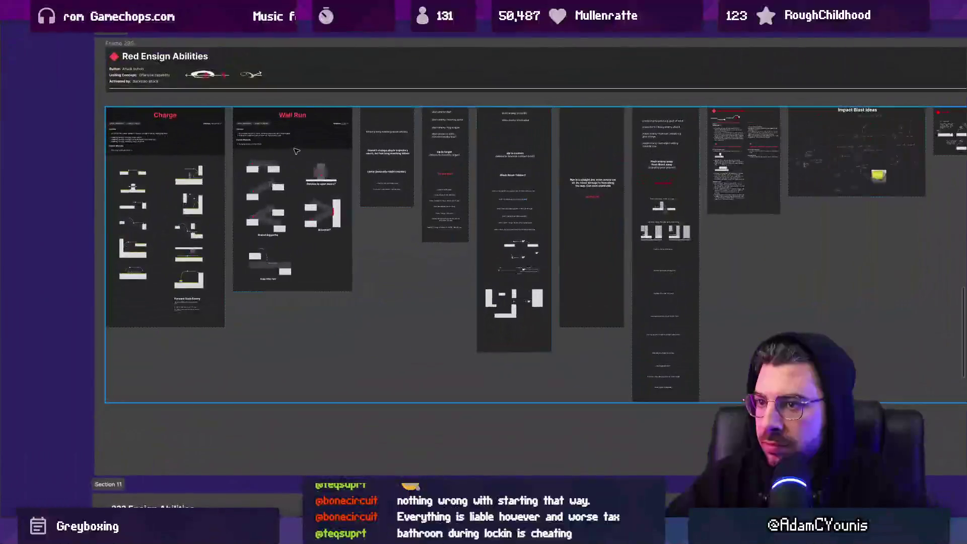
scroll(536, 158, "up", 4)
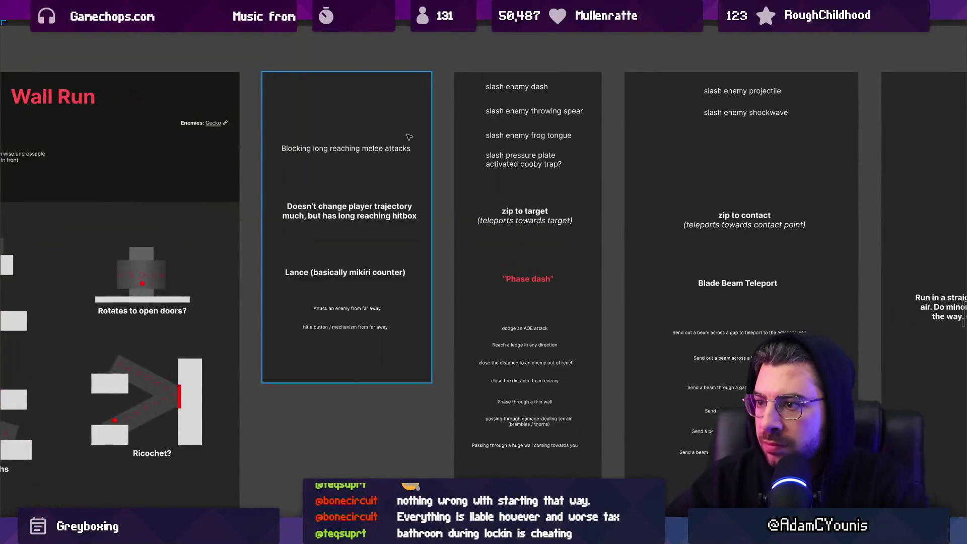
scroll(421, 165, "up", 2)
scroll(421, 165, "right", 5)
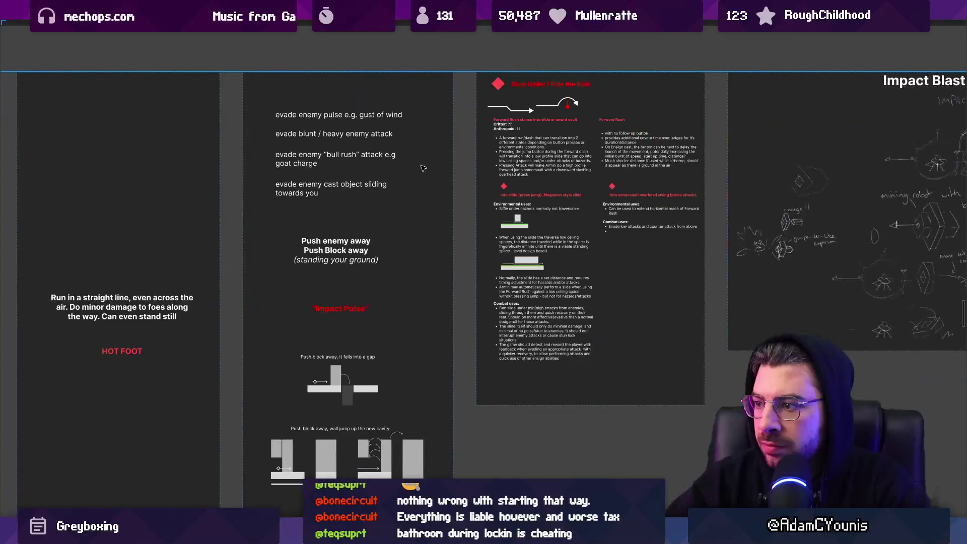
scroll(425, 167, "right", 3)
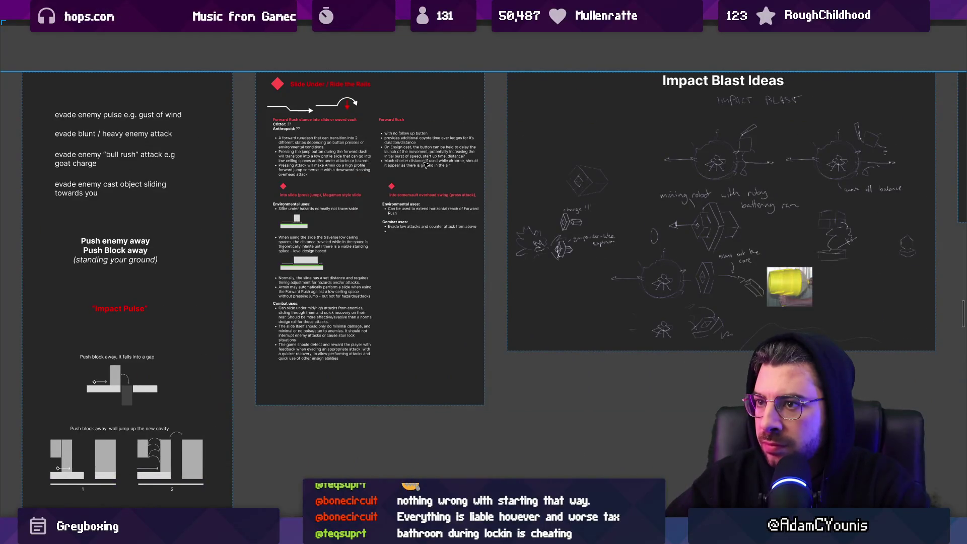
scroll(426, 165, "down", 3)
scroll(426, 165, "up", 3)
scroll(515, 328, "down", 5)
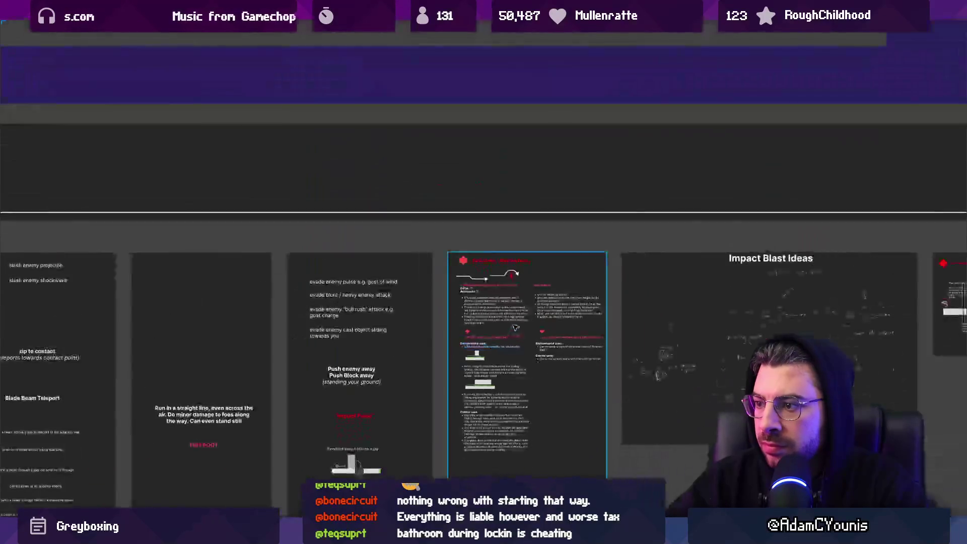
left_click(519, 323)
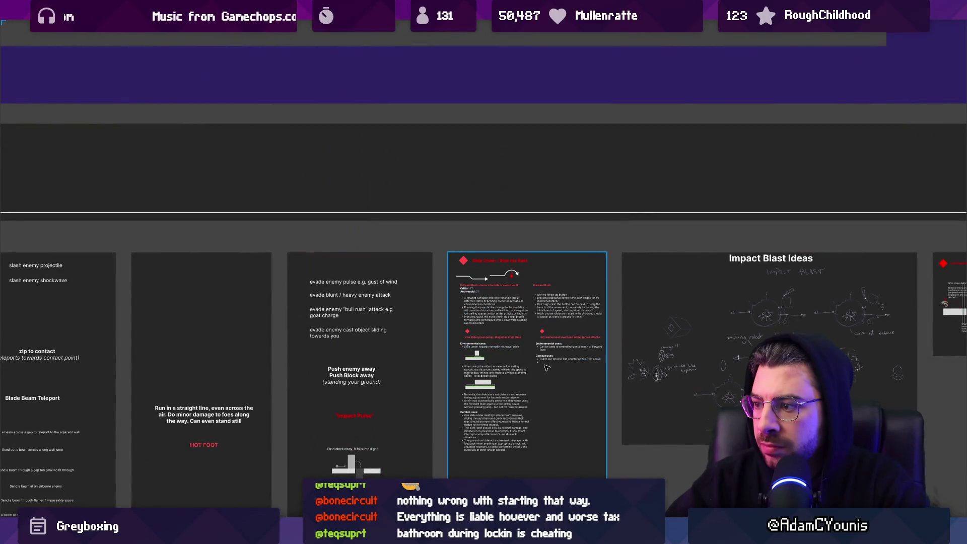
key("shift+2")
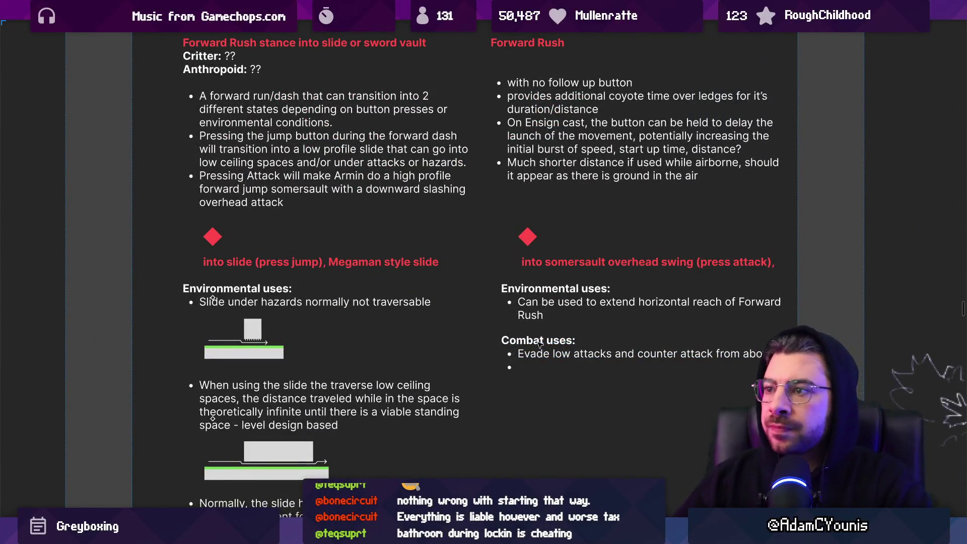
scroll(540, 345, "up", 3)
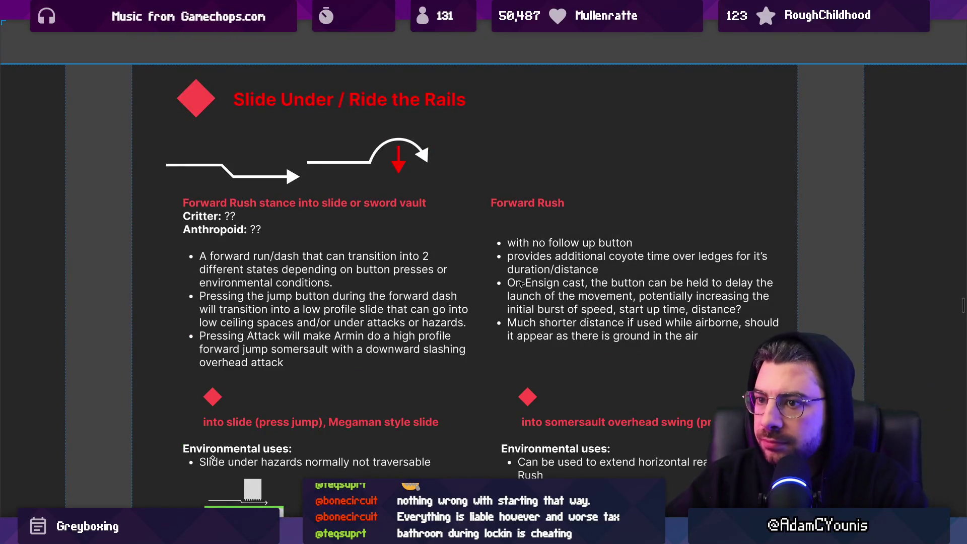
scroll(521, 282, "down", 3)
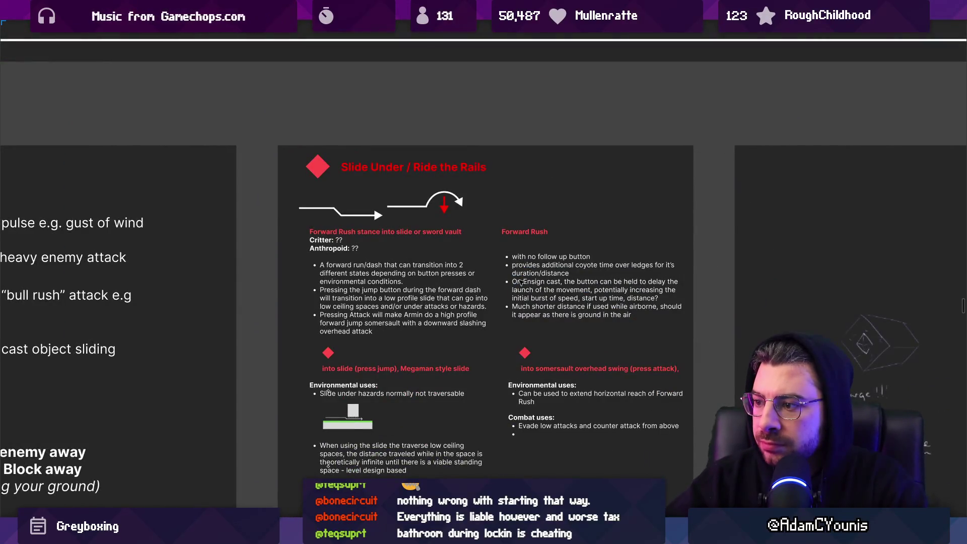
scroll(521, 282, "down", 5)
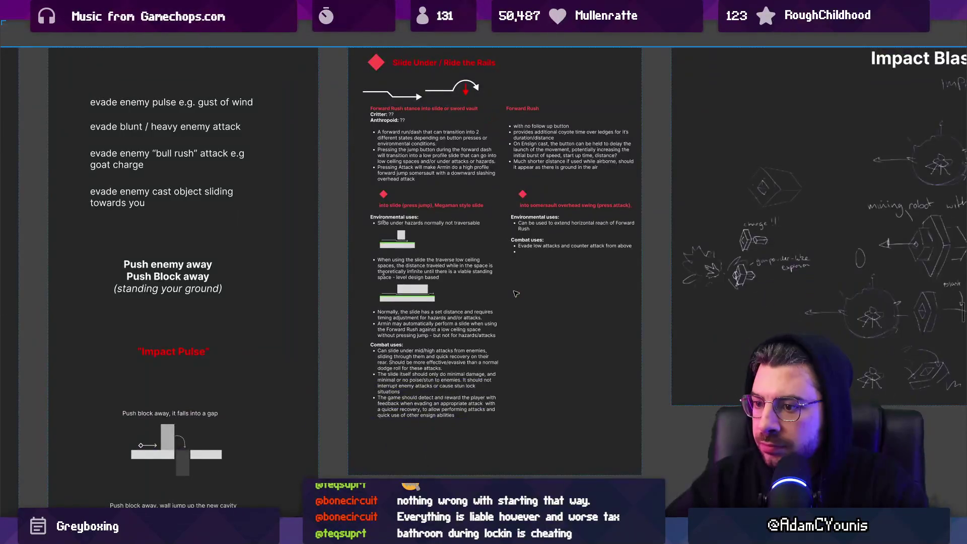
scroll(516, 293, "up", 3)
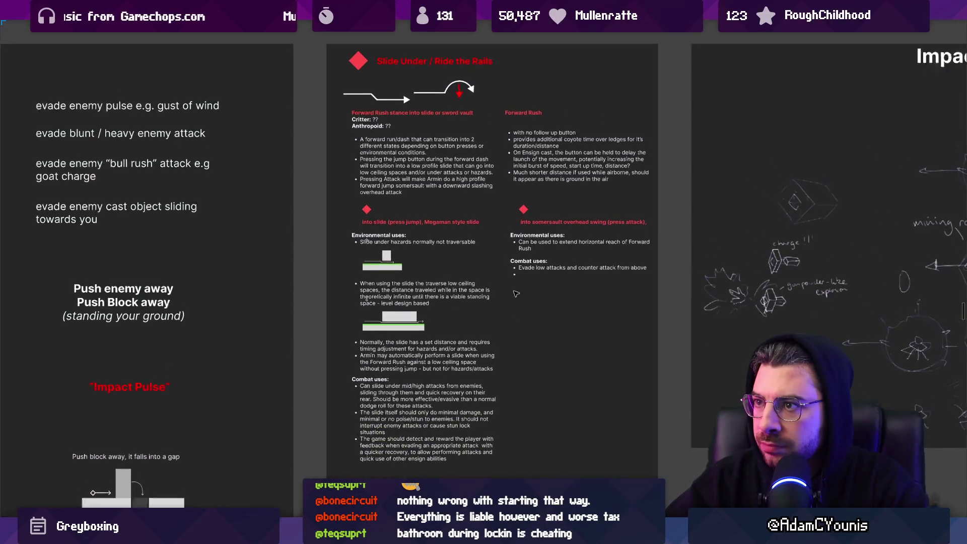
scroll(516, 293, "up", 2)
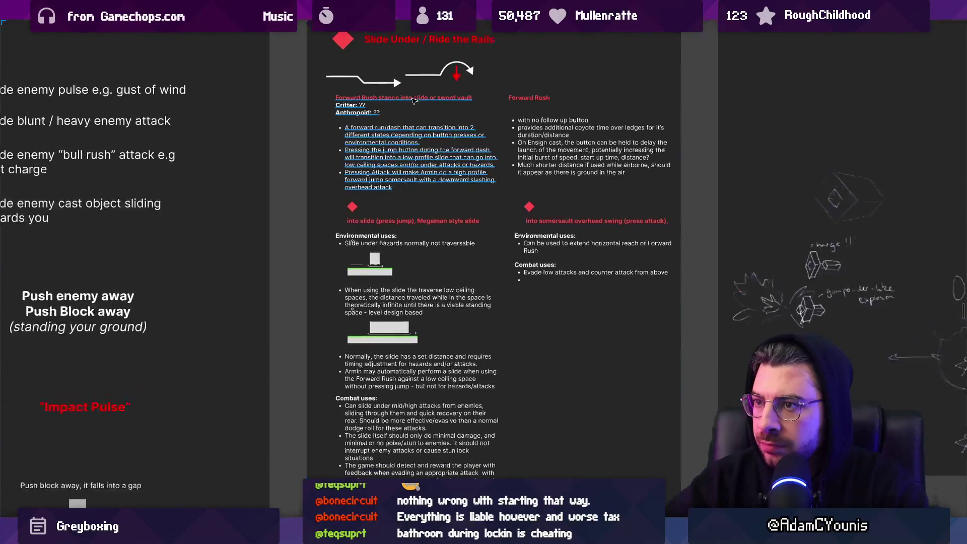
double_click(516, 294)
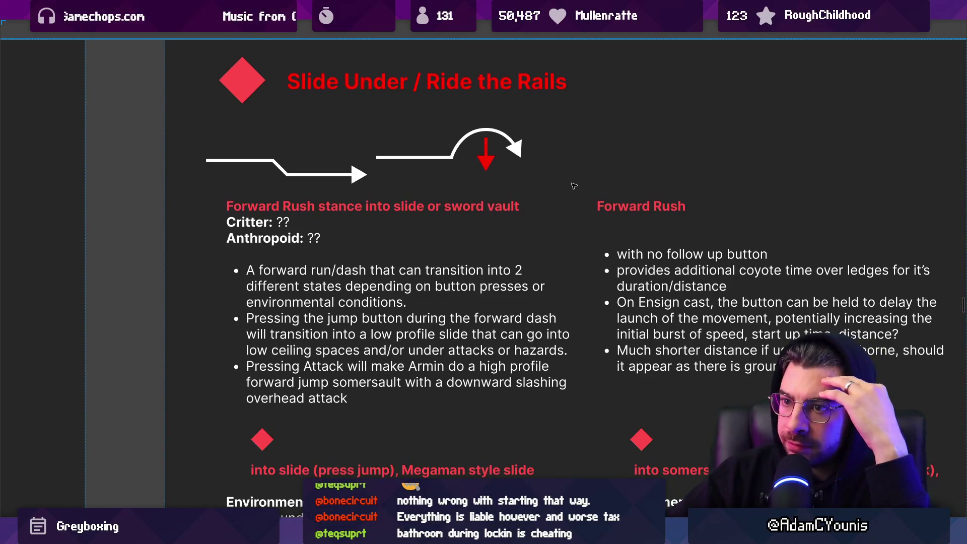
scroll(571, 219, "down", 4)
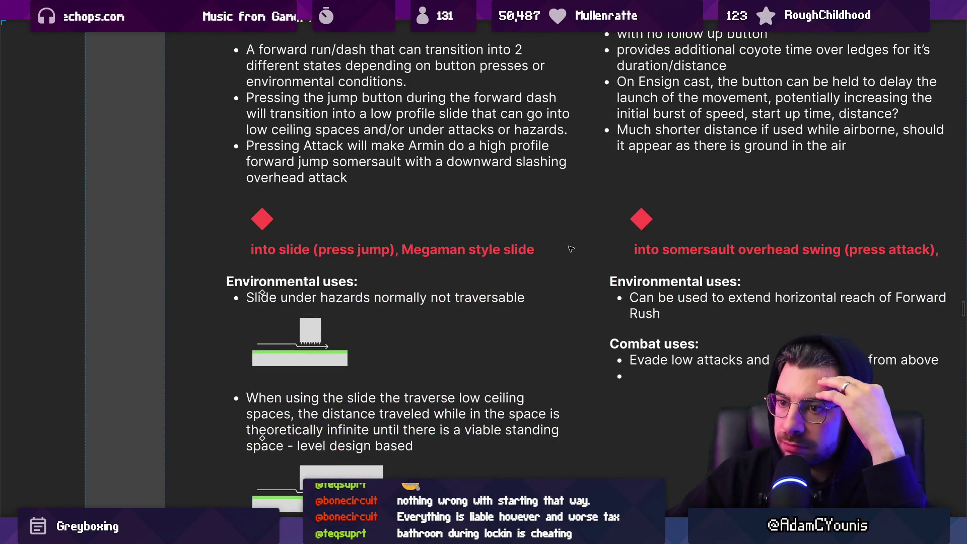
scroll(317, 301, "down", 2)
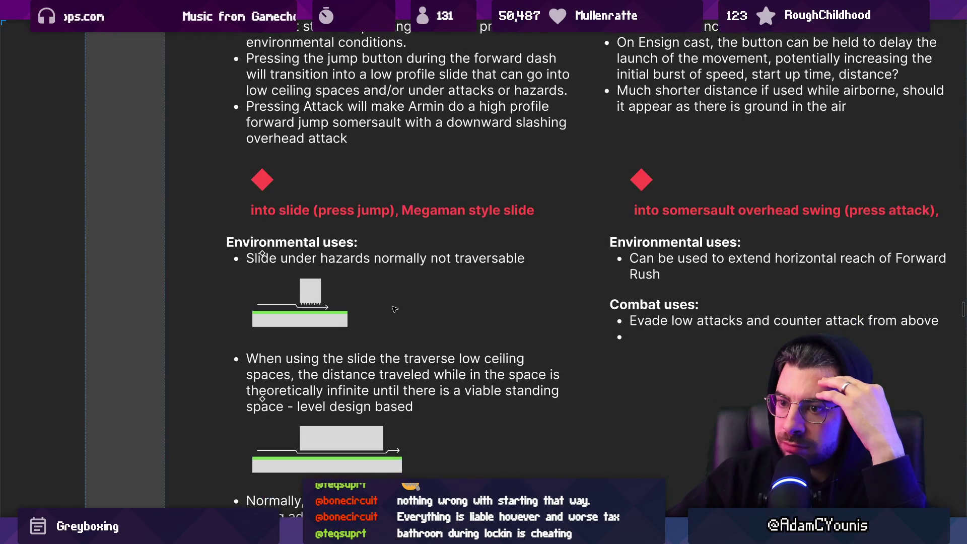
scroll(431, 338, "down", 1)
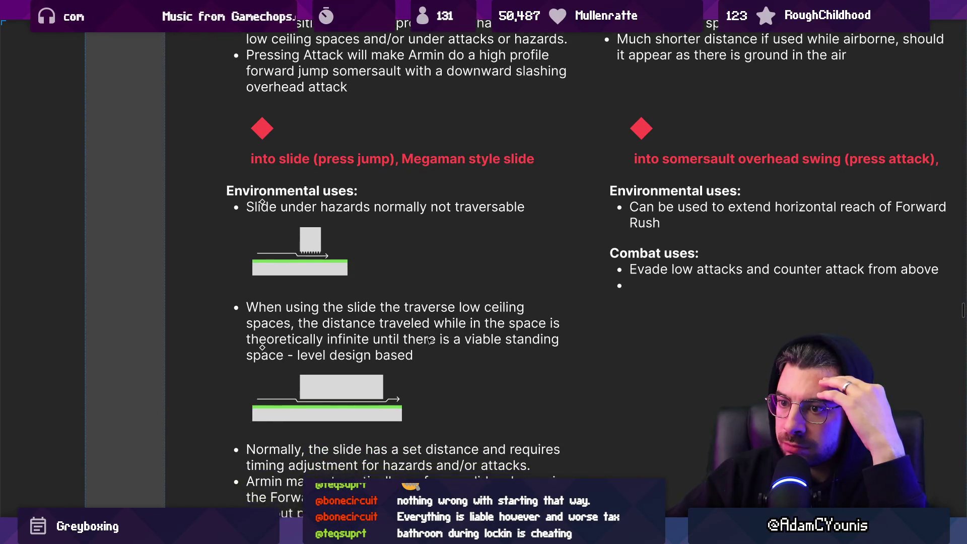
scroll(428, 342, "down", 1)
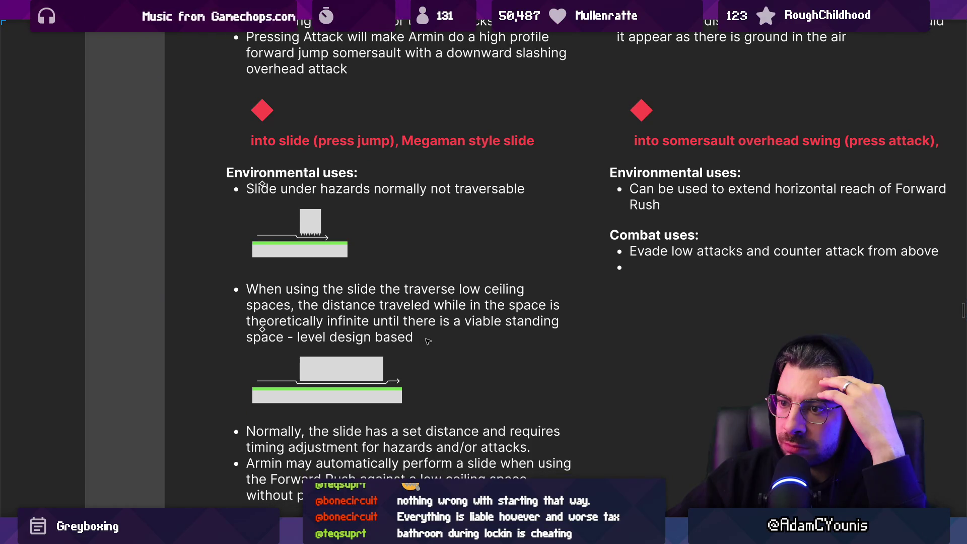
left_click(263, 326)
key("Escape")
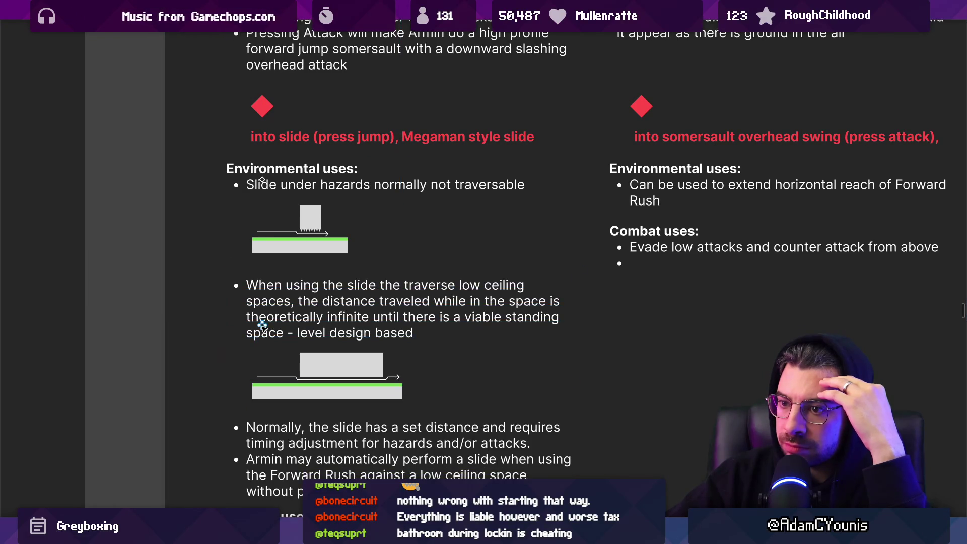
left_click_drag(262, 326, 270, 181)
key("ctrl+z")
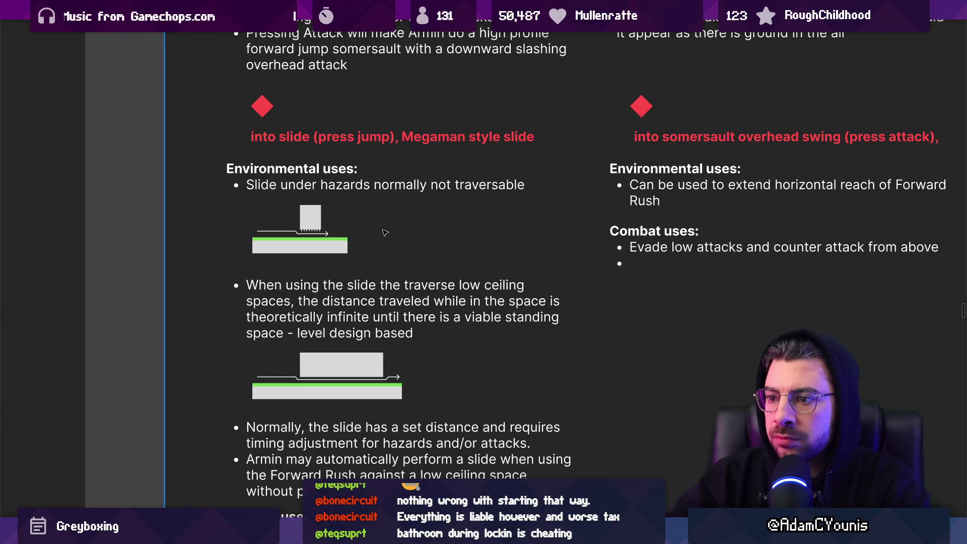
scroll(385, 232, "down", 5)
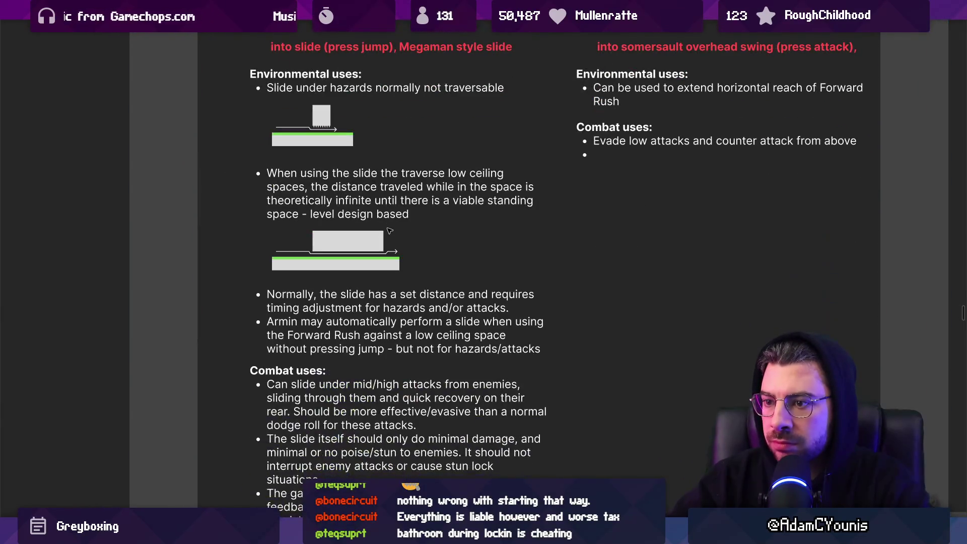
scroll(390, 230, "down", 3)
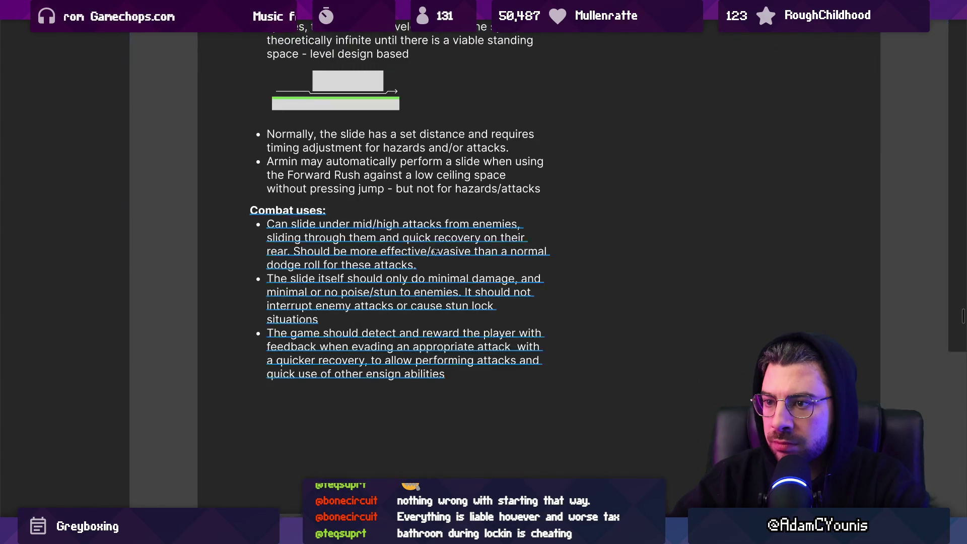
scroll(547, 284, "up", 6)
scroll(547, 284, "up", 3)
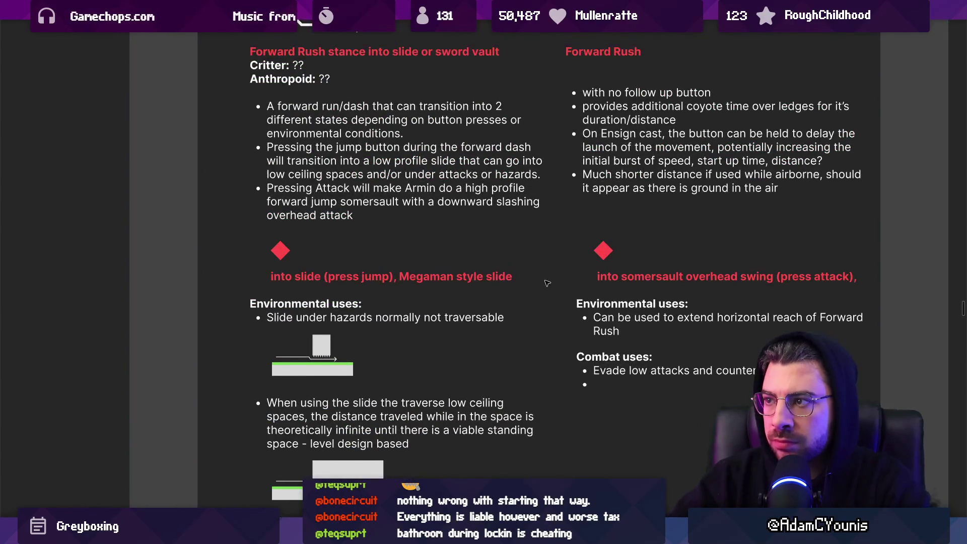
scroll(547, 283, "down", 5)
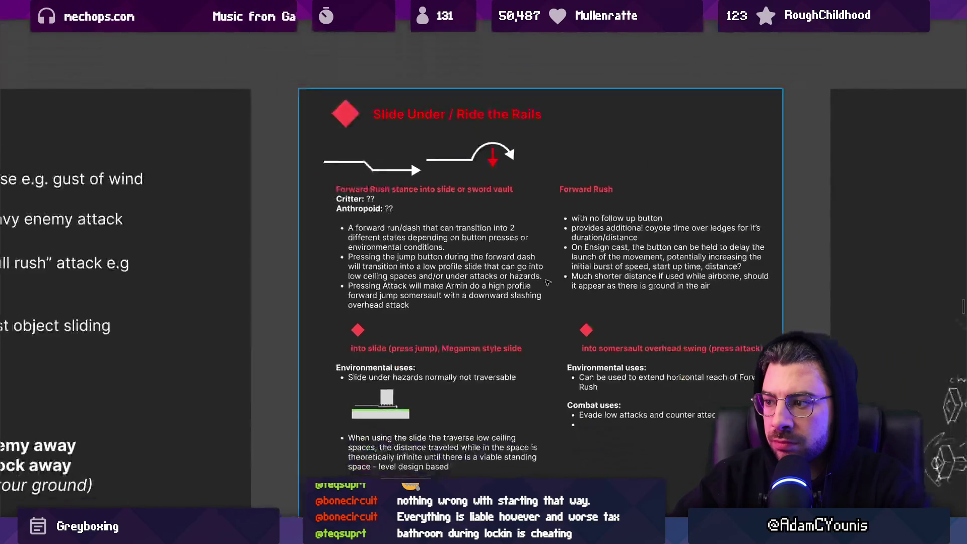
scroll(522, 231, "down", 3)
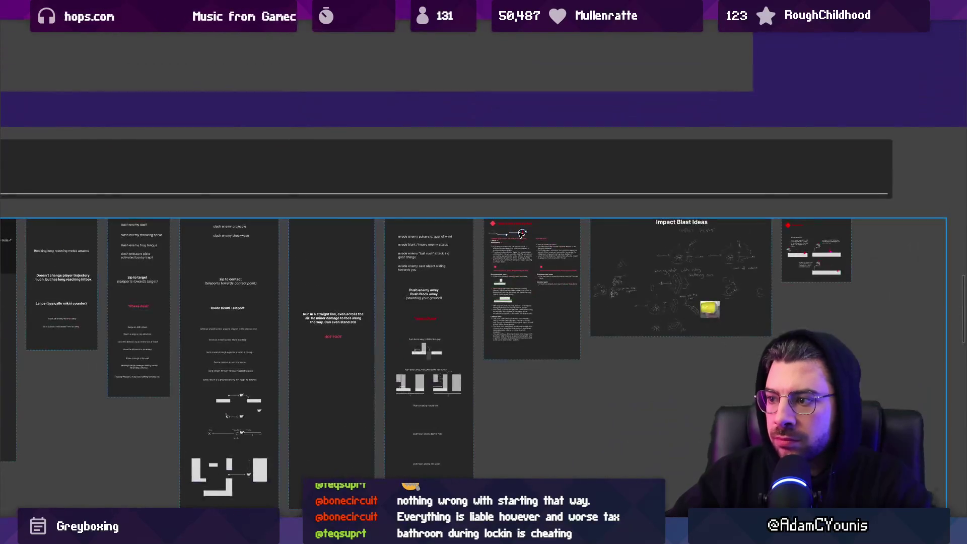
- Search the page's layers for 'slide', then dismiss the search and zoom out
key("ctrl+f")
type("slide")
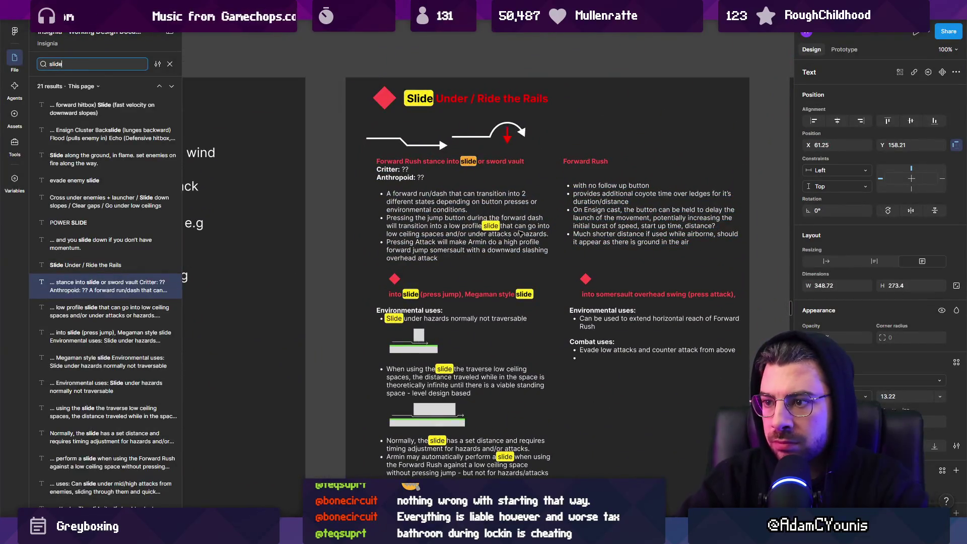
key("Escape")
scroll(613, 204, "down", 5)
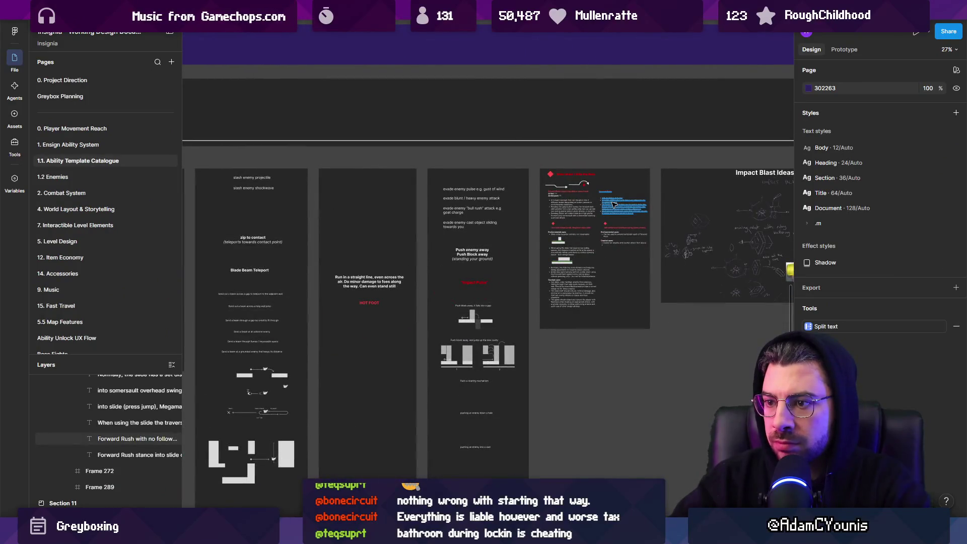
scroll(613, 204, "down", 5)
- Search for 'slide' again, zoom through the 21 matching text layers, and clear the selection
key("ctrl+f")
type("slid")
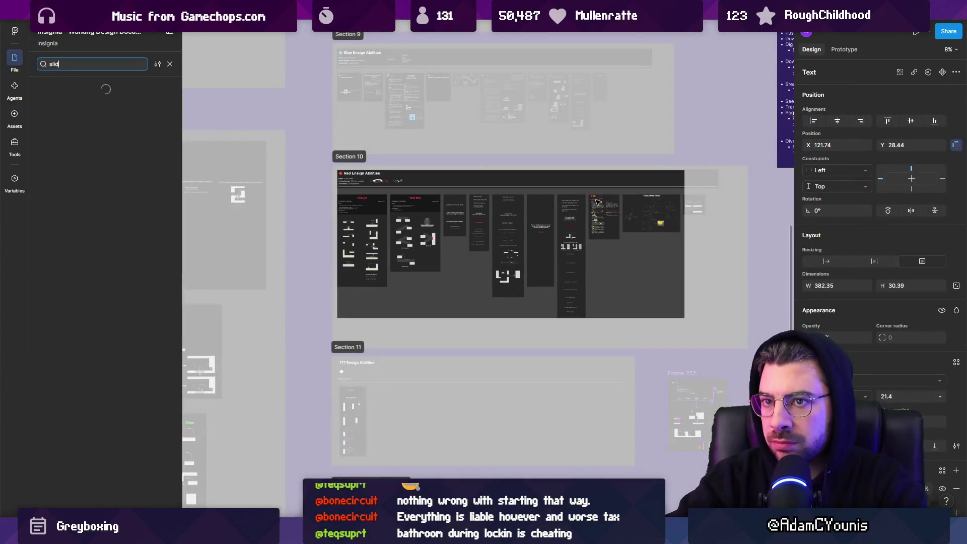
type("e")
scroll(555, 217, "down", 10)
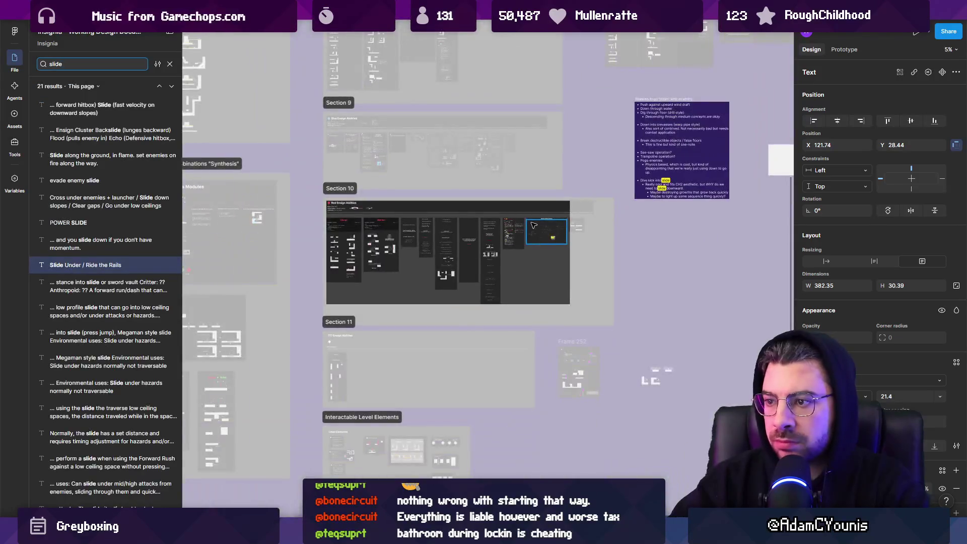
scroll(680, 151, "up", 5)
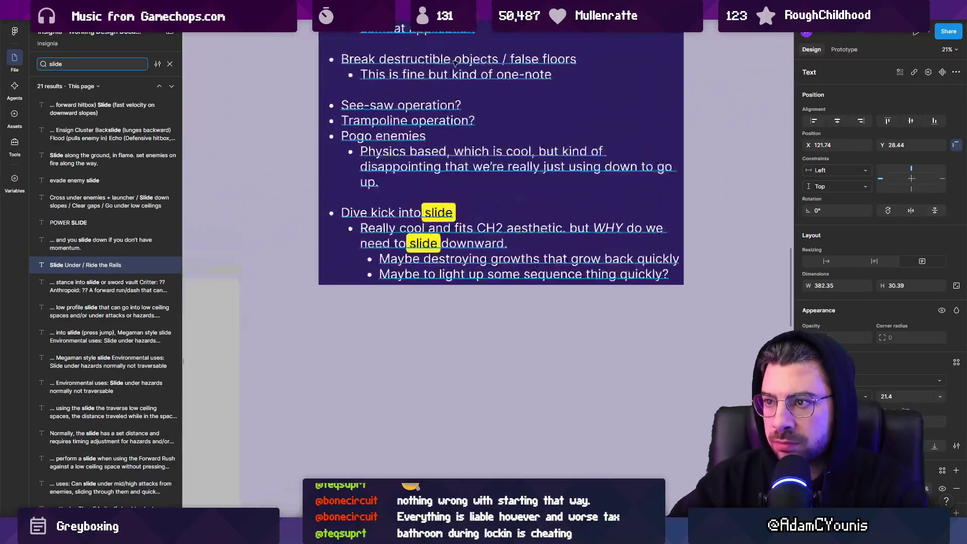
scroll(592, 240, "down", 8)
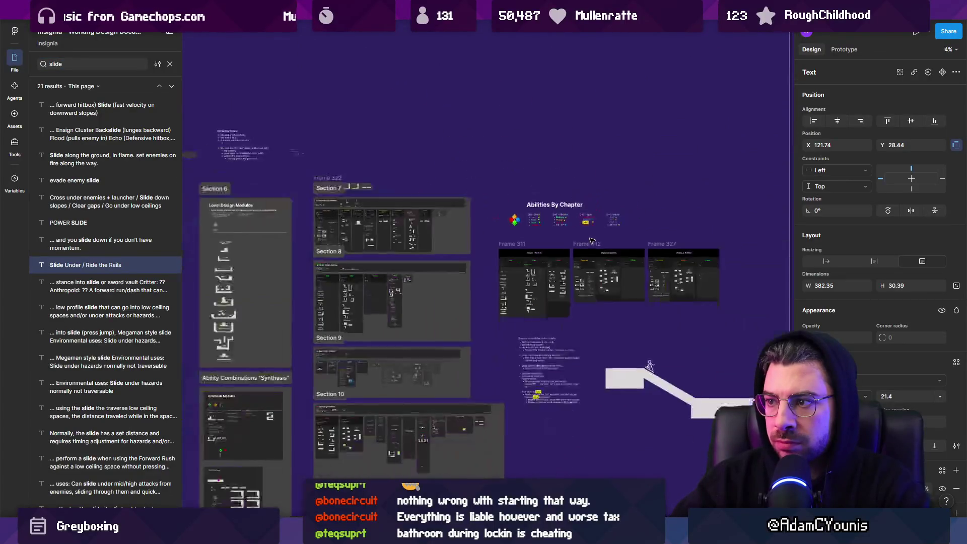
scroll(554, 239, "down", 3)
left_click(477, 238)
scroll(477, 238, "up", 2)
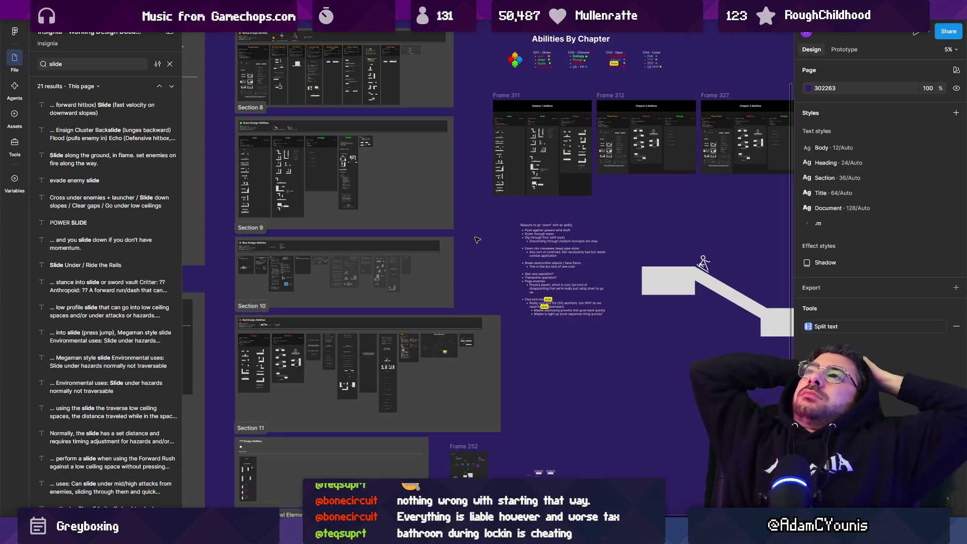
- Zoom to Frame 252 in Interactable Level Elements, then dismiss the 'slide' search results
scroll(443, 438, "down", 5)
left_click(463, 165)
key("shift+2")
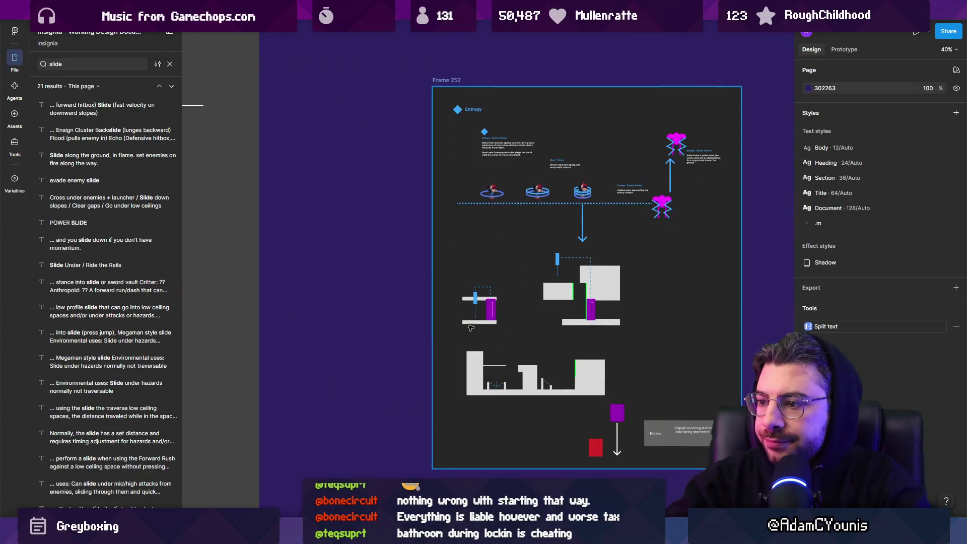
scroll(468, 327, "down", 5)
scroll(469, 338, "up", 4)
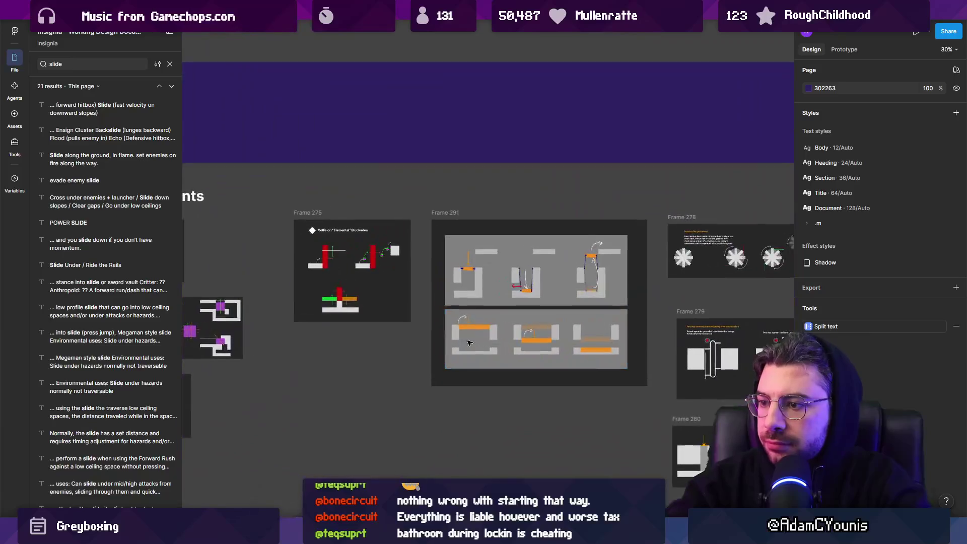
scroll(400, 357, "down", 2)
scroll(369, 354, "left", 3)
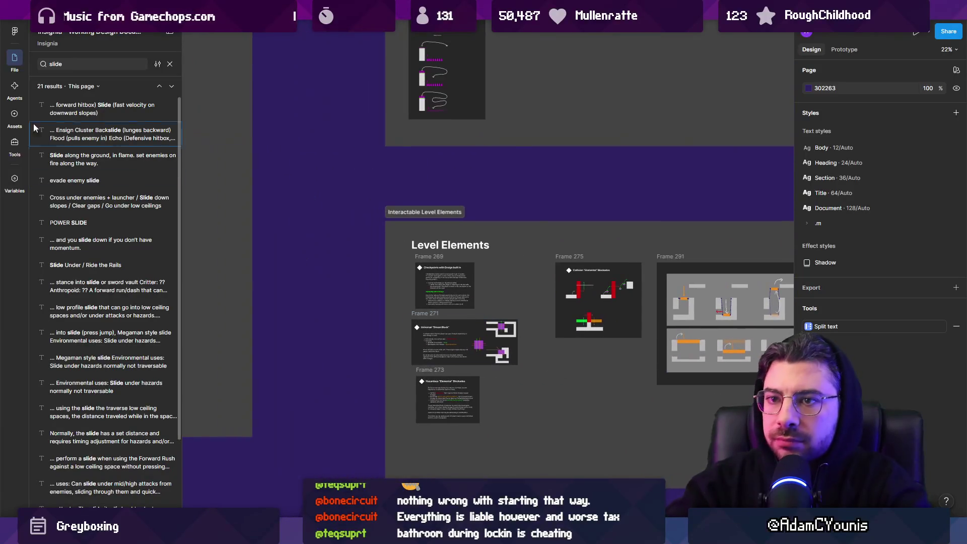
key("Escape")
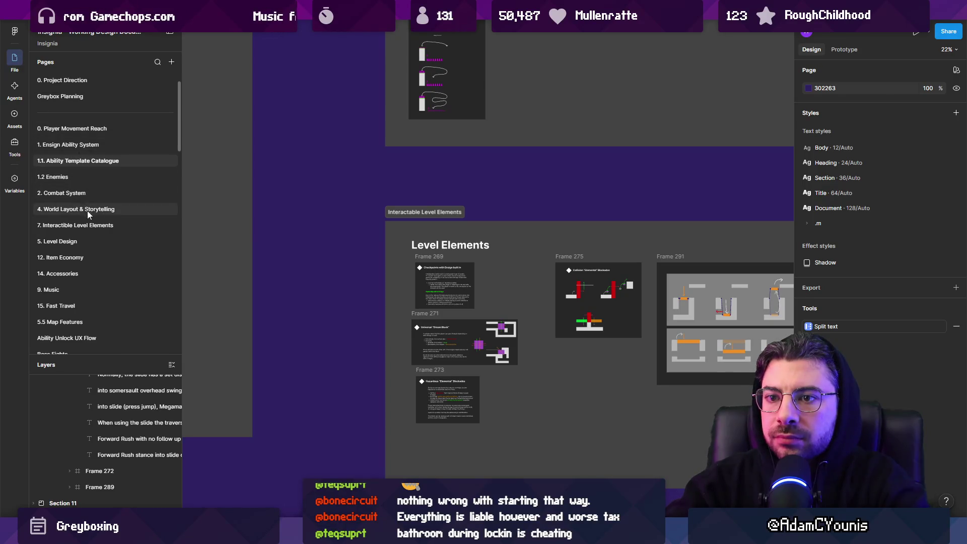
- Open the '7. Interactible Level Elements' page and zoom in on its wind currents and platforming boards
left_click(90, 224)
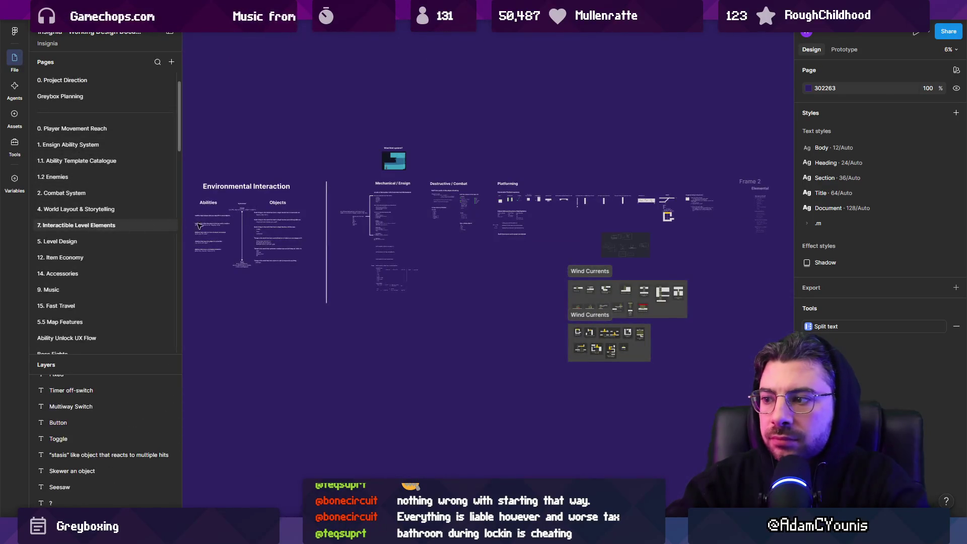
scroll(655, 297, "up", 5)
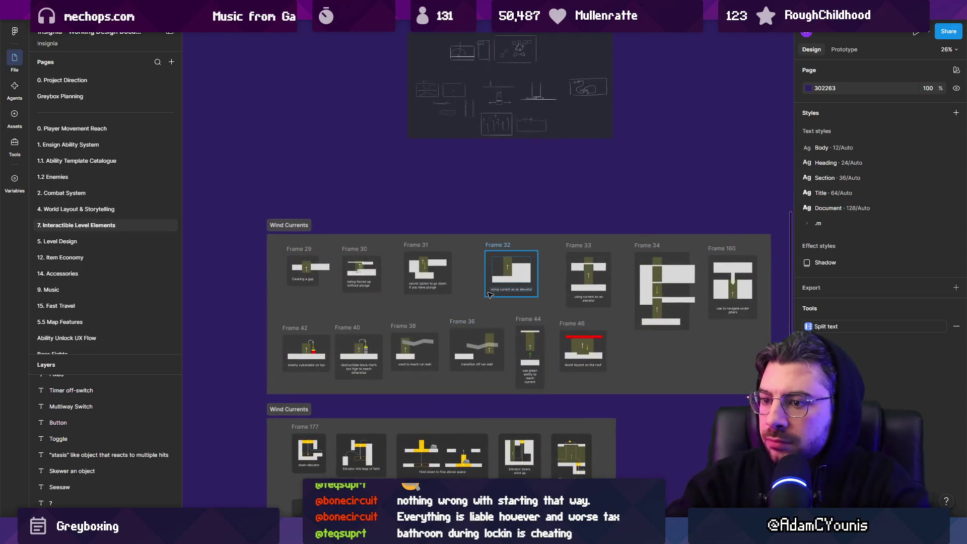
scroll(491, 290, "up", 5)
scroll(499, 283, "up", 5, "ctrl")
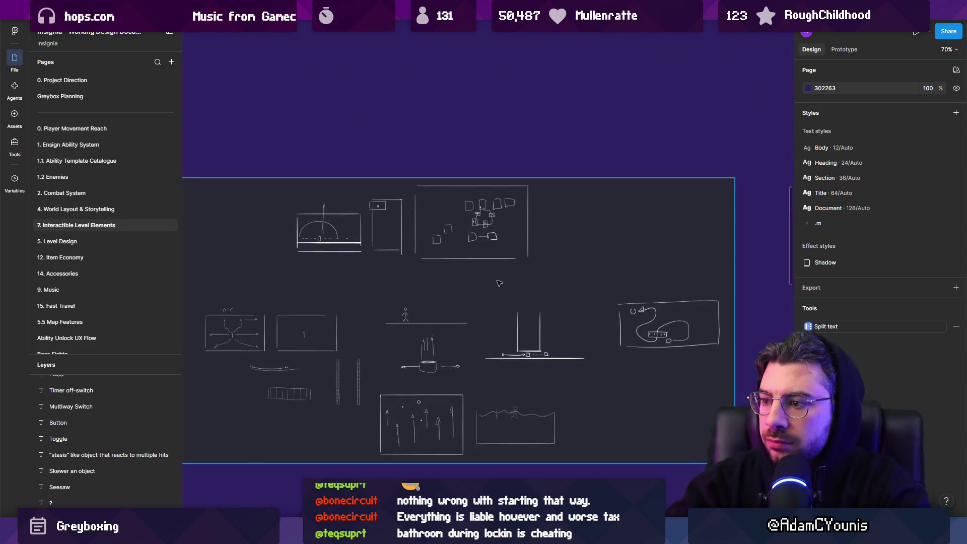
scroll(484, 353, "down", 5, "ctrl")
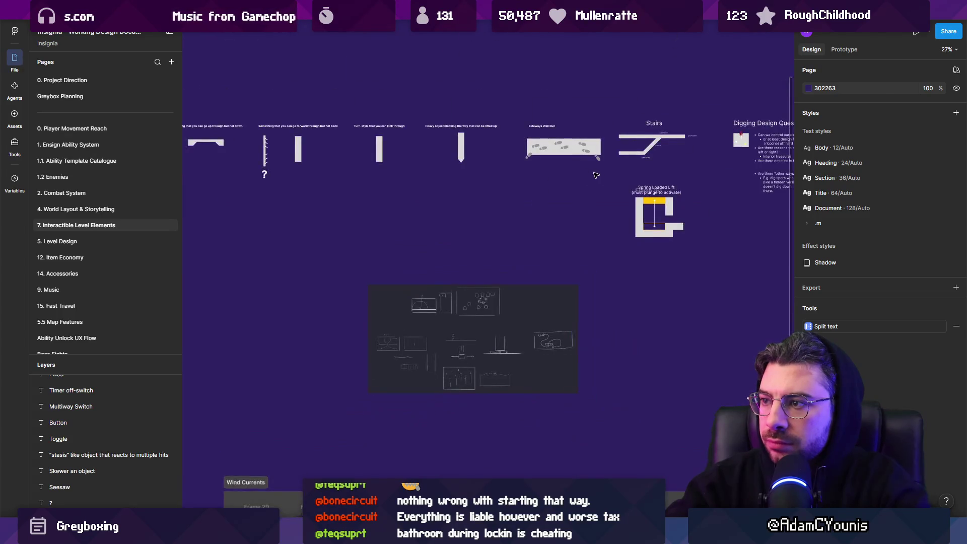
scroll(409, 251, "up", 3)
scroll(578, 214, "up", 5, "ctrl")
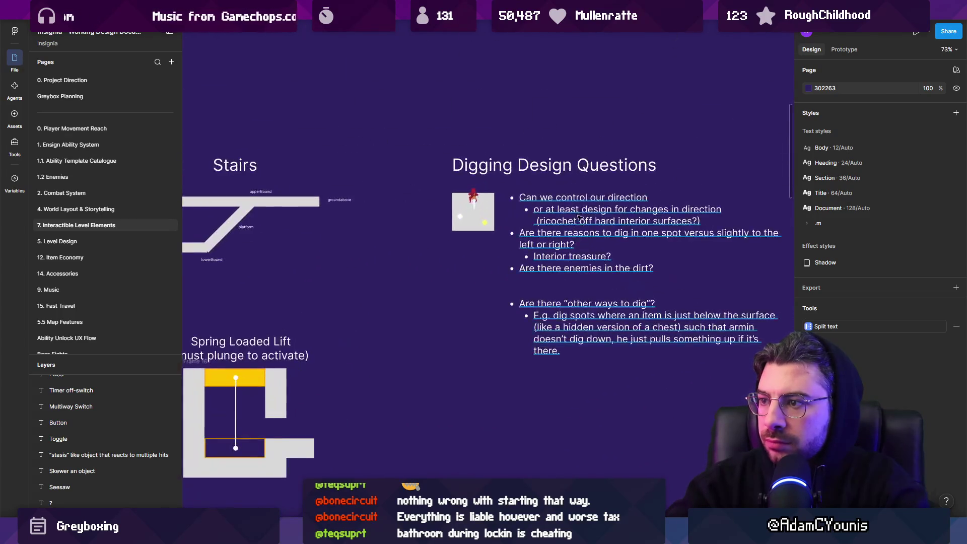
scroll(587, 225, "down", 5, "ctrl")
- Pan to the Stairs and Spring Loaded Lift diagrams beside the Digging Design Questions notes
scroll(456, 257, "left", 5)
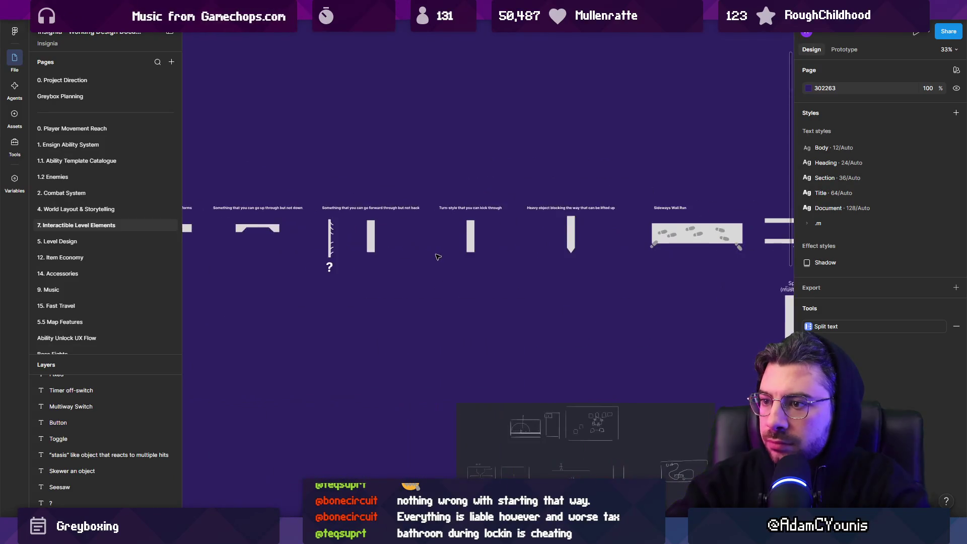
scroll(431, 262, "left", 1)
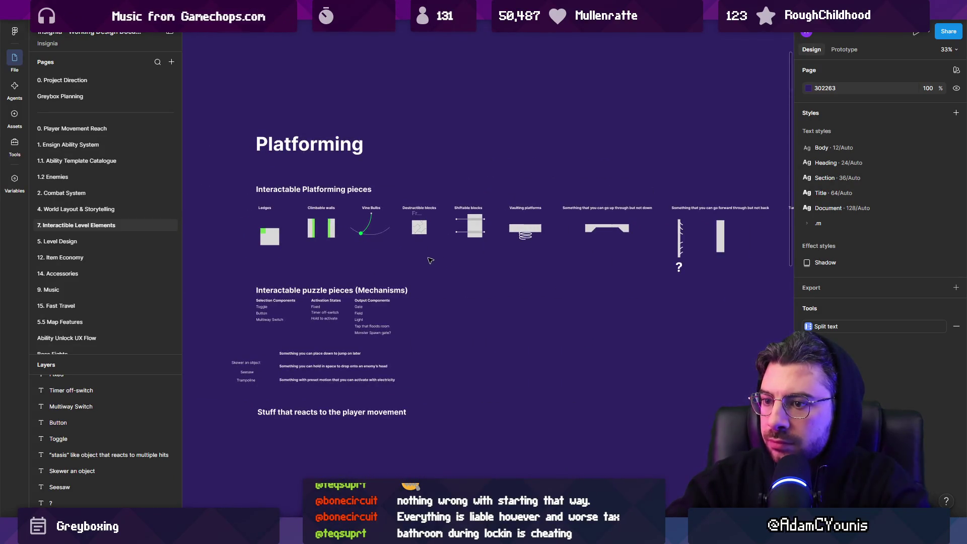
scroll(512, 257, "down", 5, "ctrl")
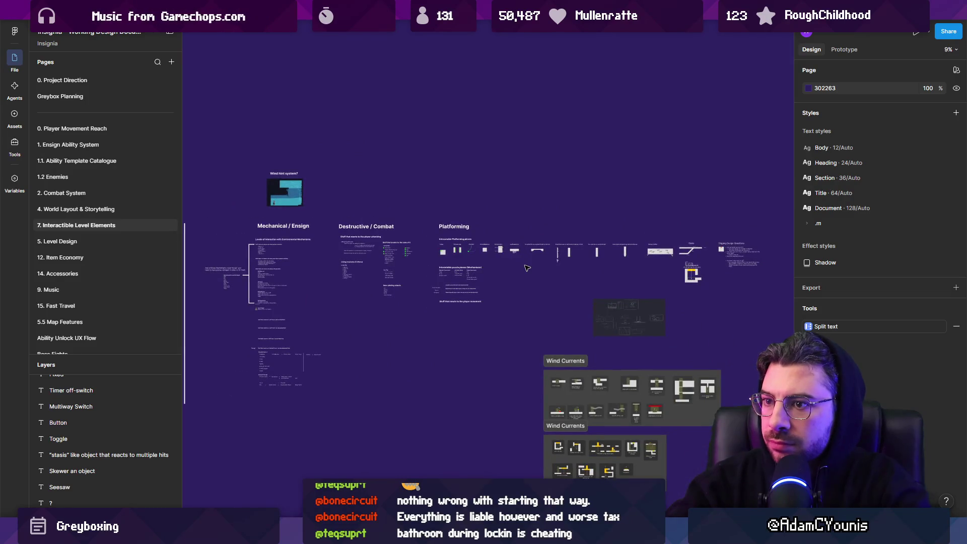
scroll(716, 272, "up", 10, "ctrl")
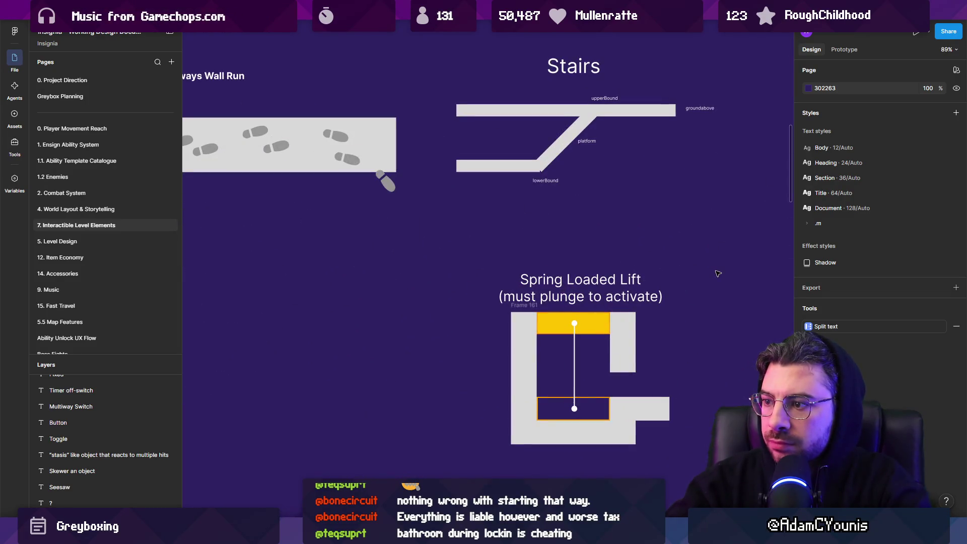
scroll(712, 274, "right", 6)
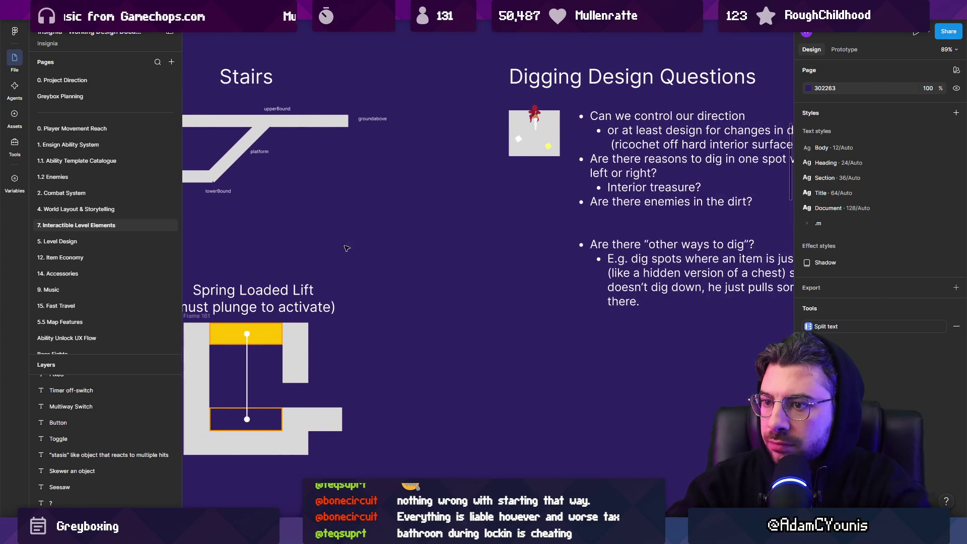
scroll(521, 252, "down", 2, "ctrl")
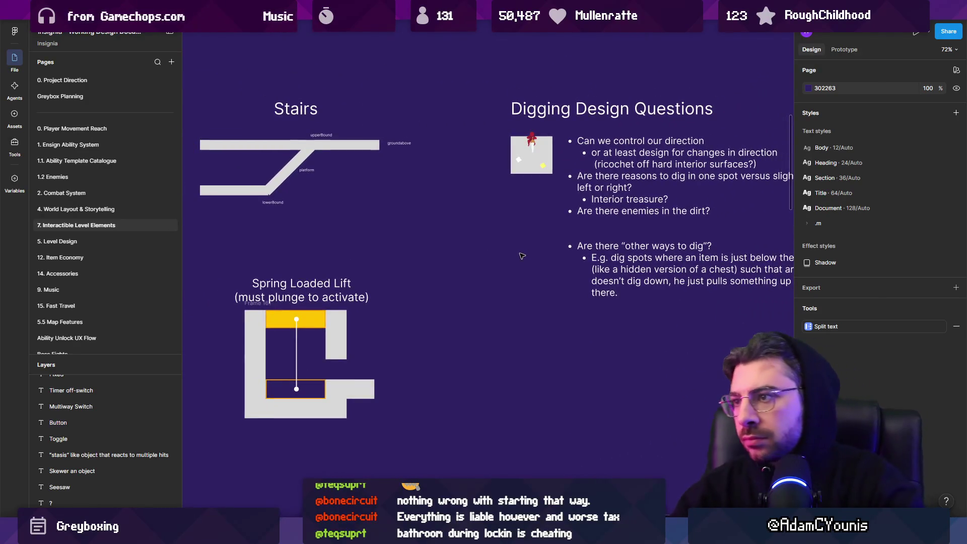
scroll(473, 199, "left", 3)
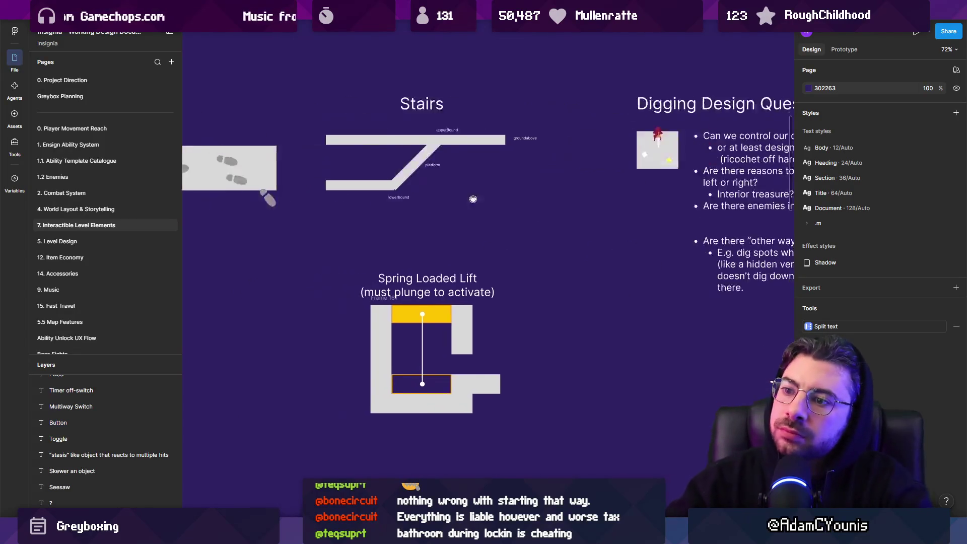
left_click_drag(473, 199, 567, 208)
left_click_drag(359, 137, 712, 195)
left_click_drag(403, 173, 743, 206)
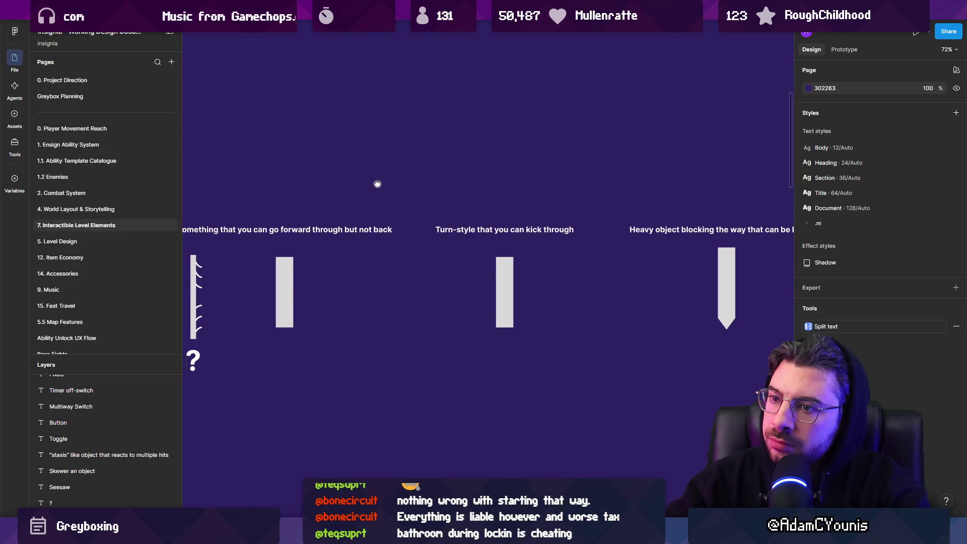
left_click_drag(378, 184, 527, 196)
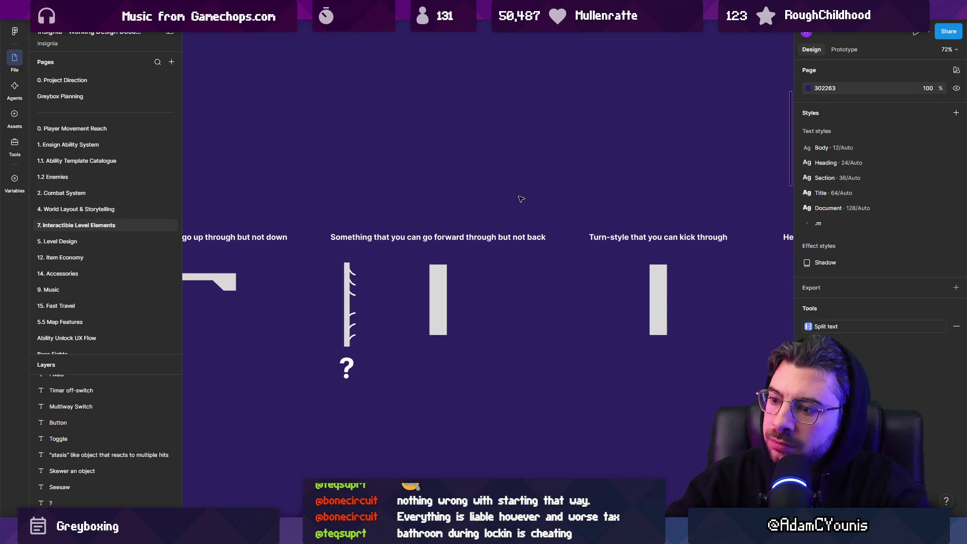
left_click_drag(413, 196, 596, 201)
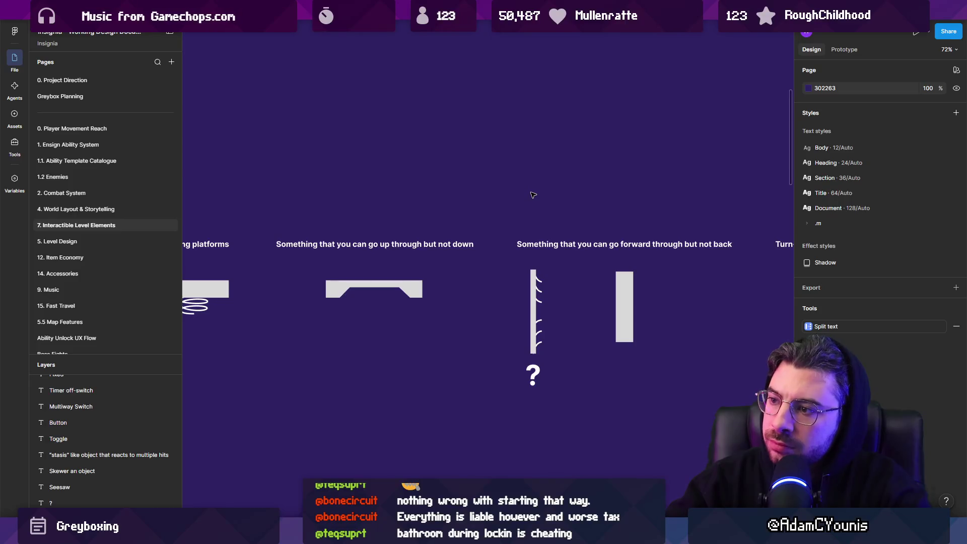
left_click_drag(366, 194, 630, 210)
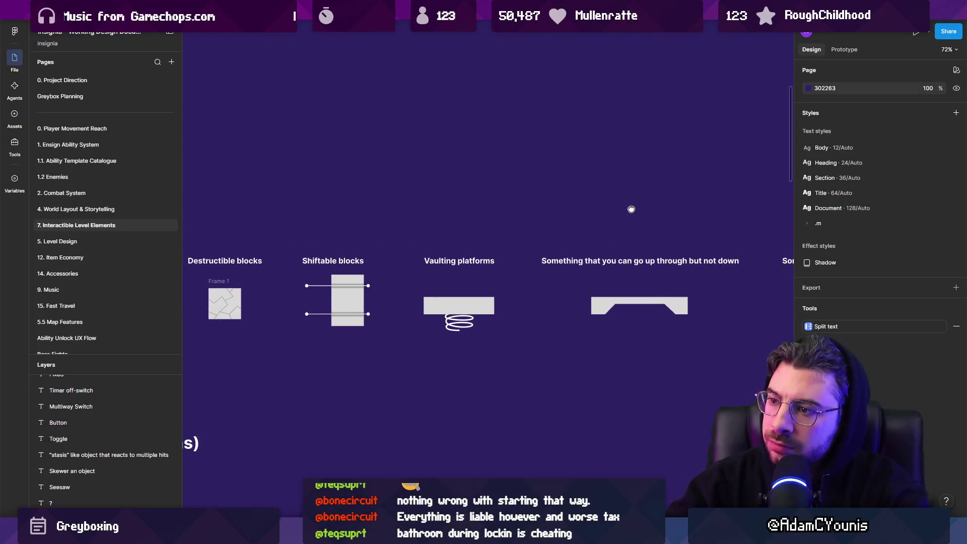
left_click_drag(572, 206, 703, 206)
scroll(380, 242, "up", 3)
scroll(504, 241, "down", 5)
scroll(324, 257, "up", 5)
scroll(324, 257, "down", 5)
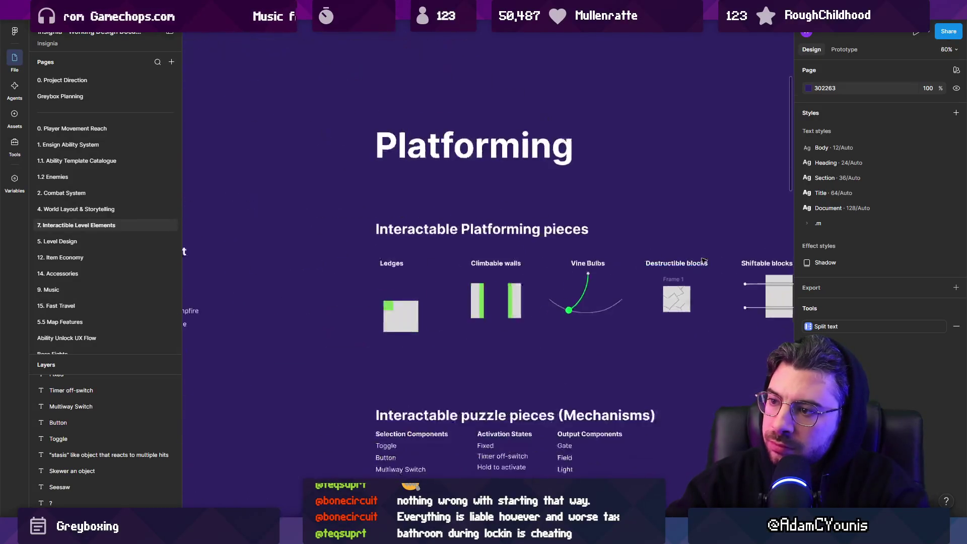
scroll(513, 238, "down", 3)
scroll(513, 237, "right", 3)
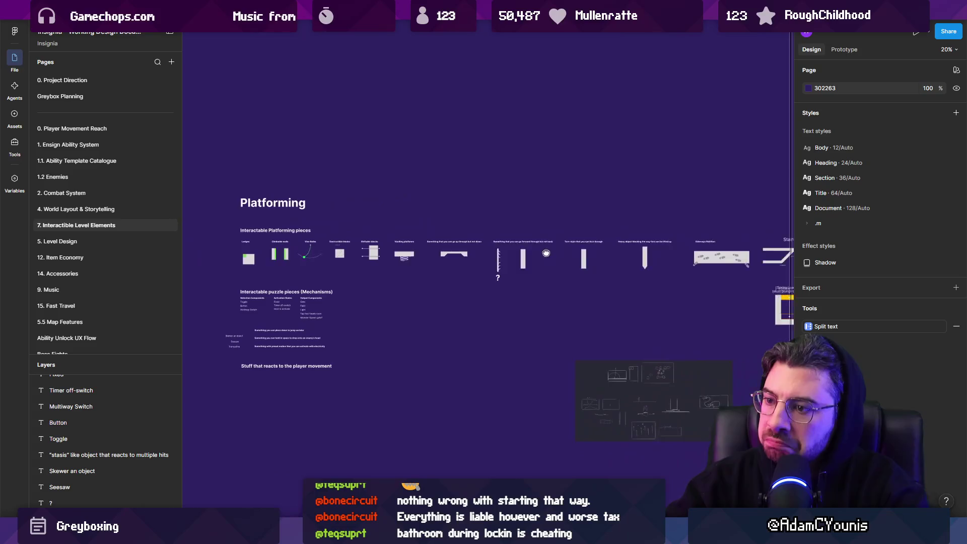
scroll(607, 241, "up", 5)
scroll(608, 240, "right", 5)
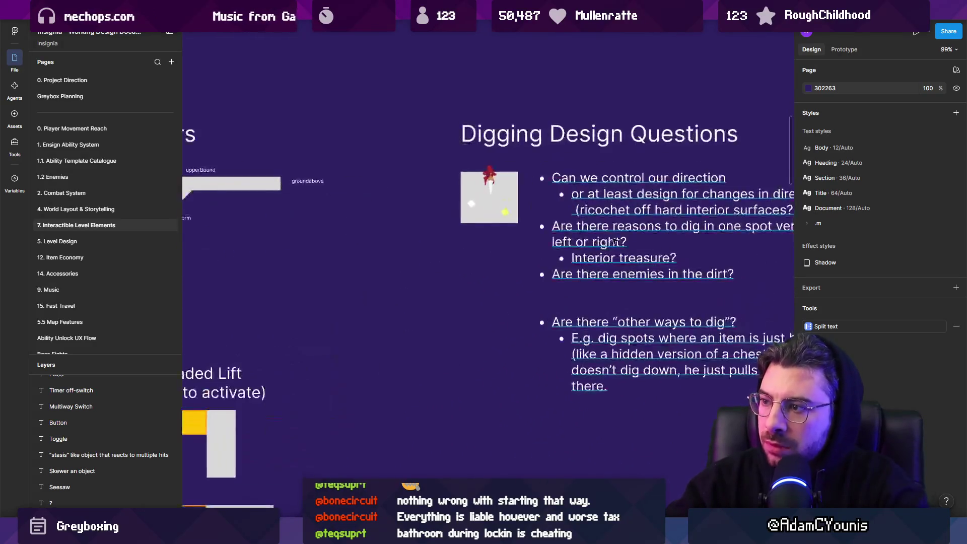
scroll(505, 217, "down", 3)
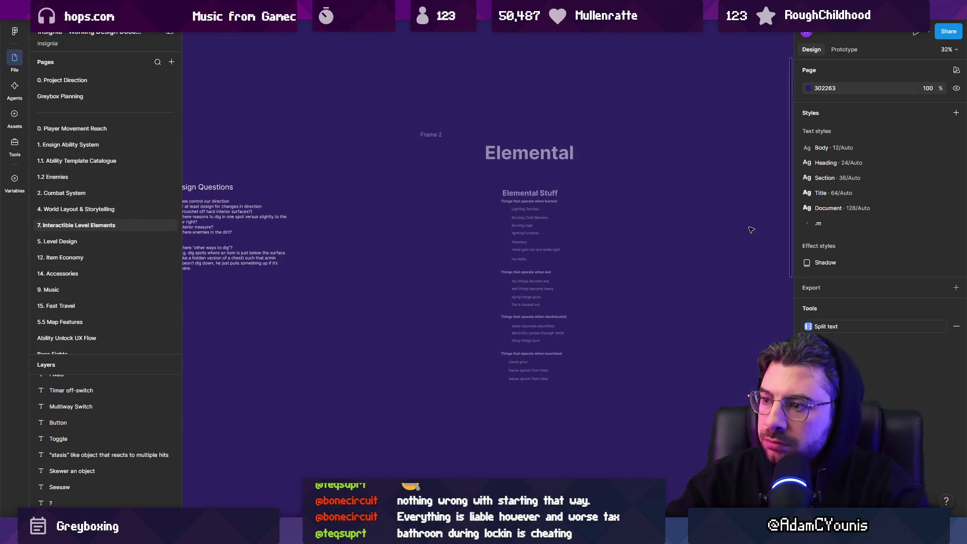
scroll(505, 217, "down", 5)
scroll(644, 364, "down", 2)
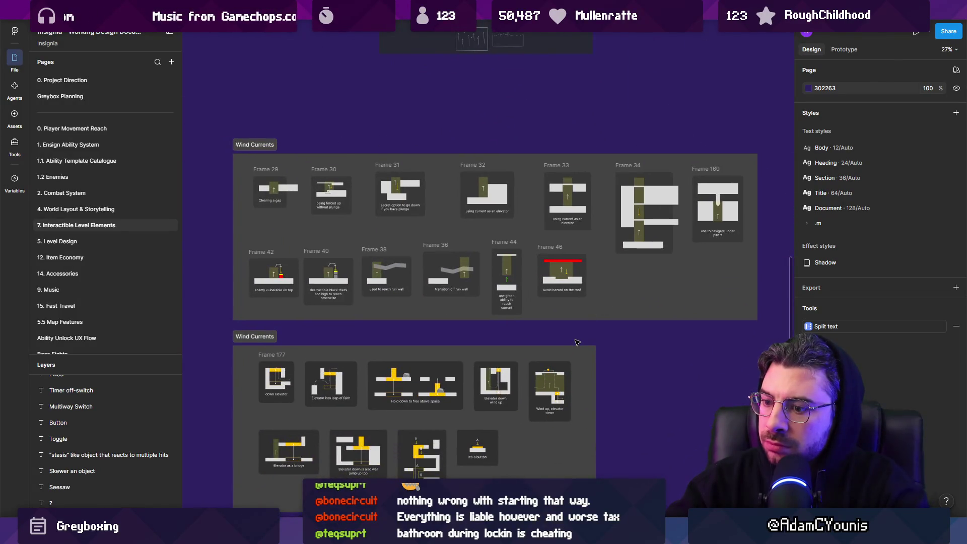
scroll(578, 343, "down", 3)
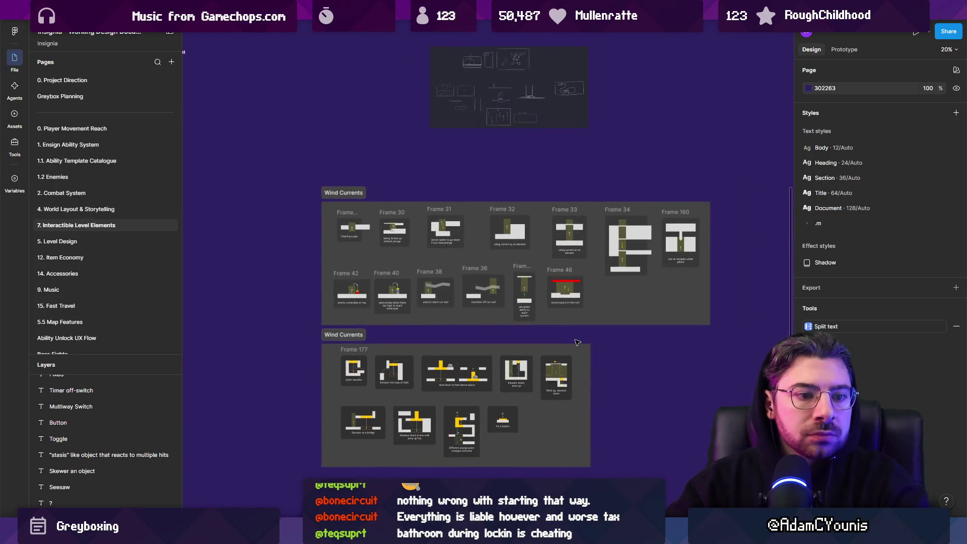
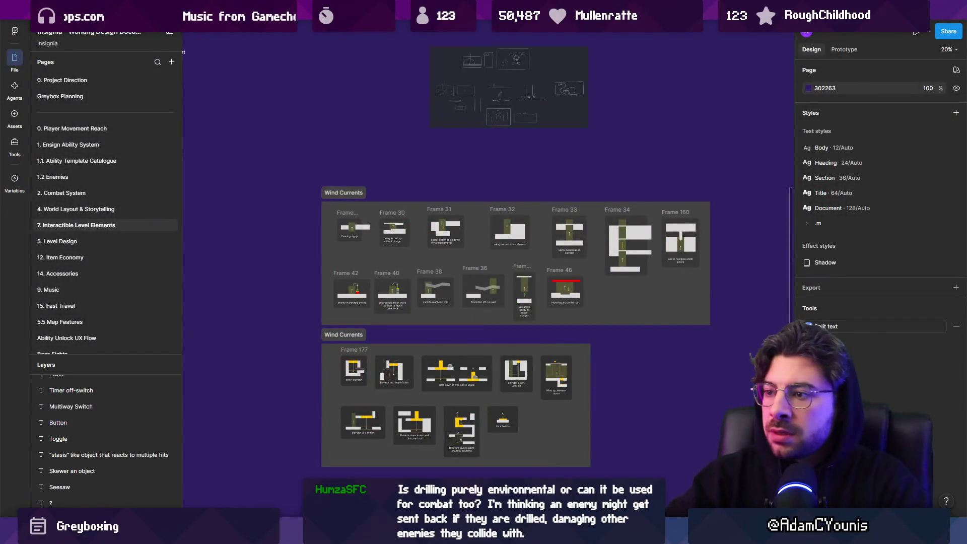
- Pan across the Wind Currents frames in Figma, then switch to Unity's Insignia Graph
scroll(424, 260, "up", 3)
scroll(424, 260, "right", 2)
scroll(524, 145, "up", 2)
scroll(525, 146, "right", 2)
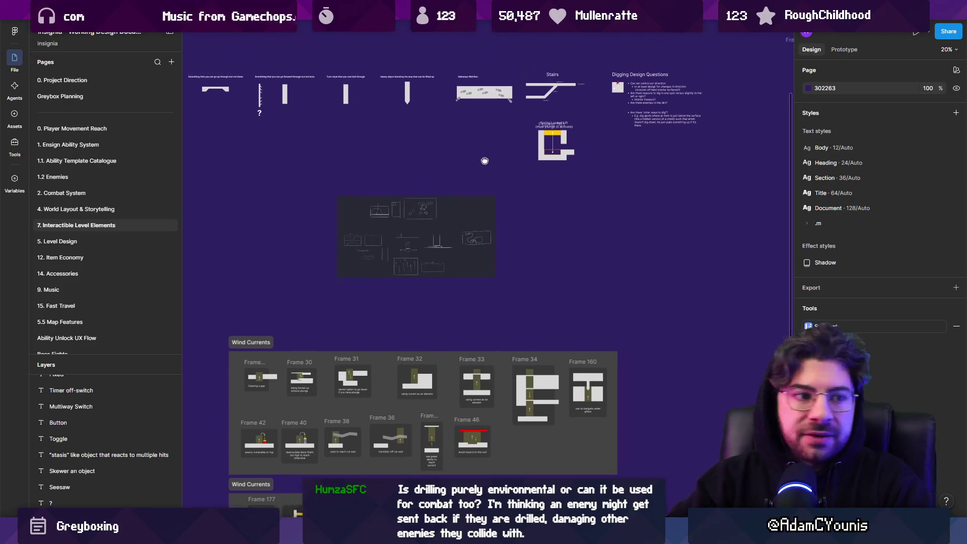
scroll(376, 225, "up", 2)
scroll(376, 225, "left", 1)
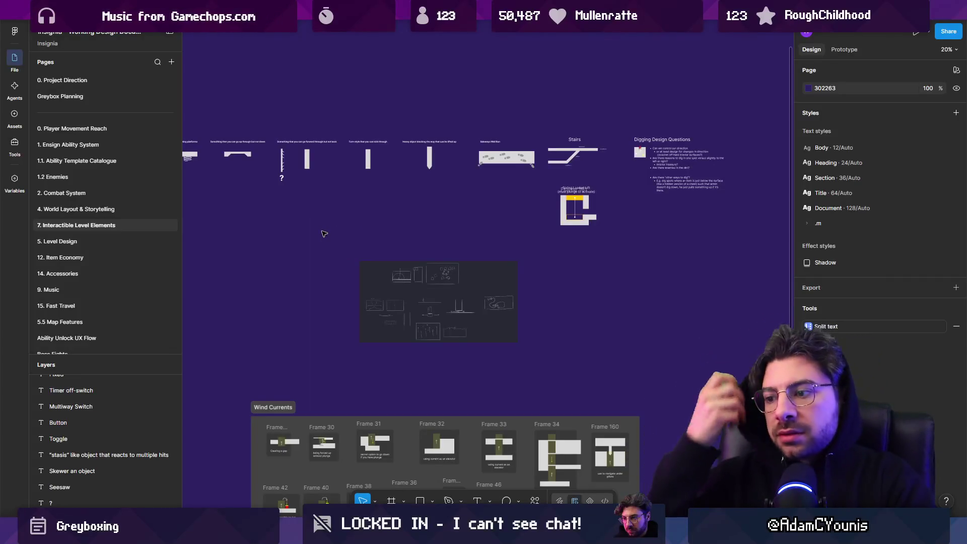
key("alt+Tab")
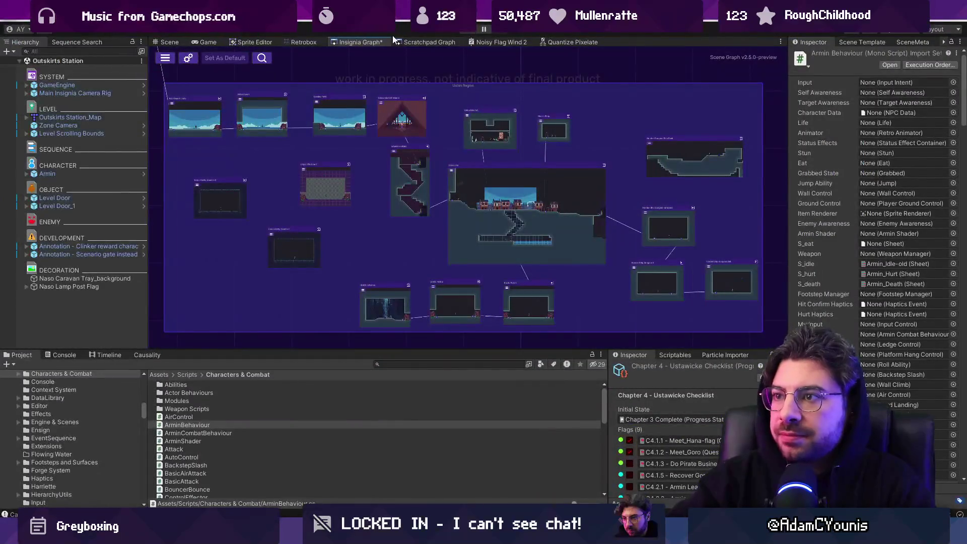
- Load the Slide C scene from its node in the Scratchpad Graph
left_click(414, 42)
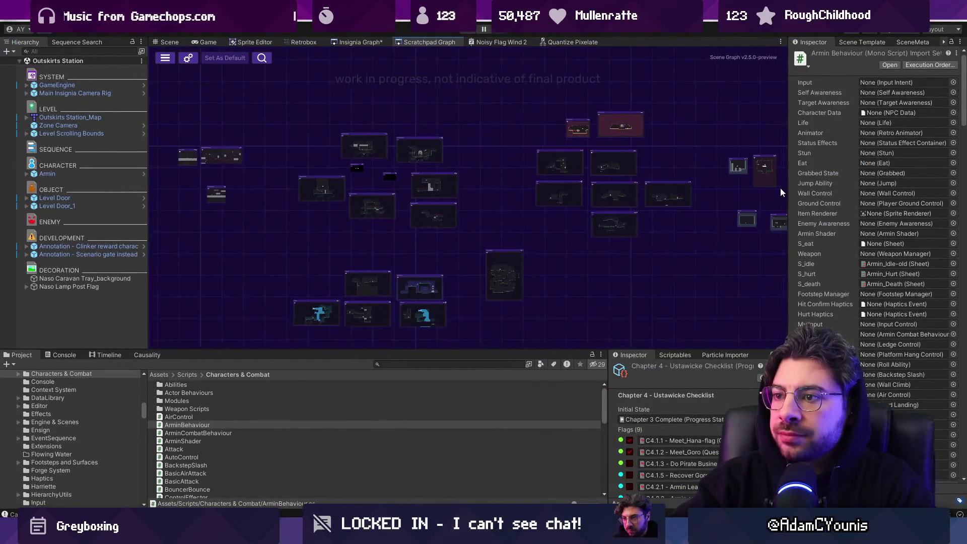
scroll(587, 165, "up", 5)
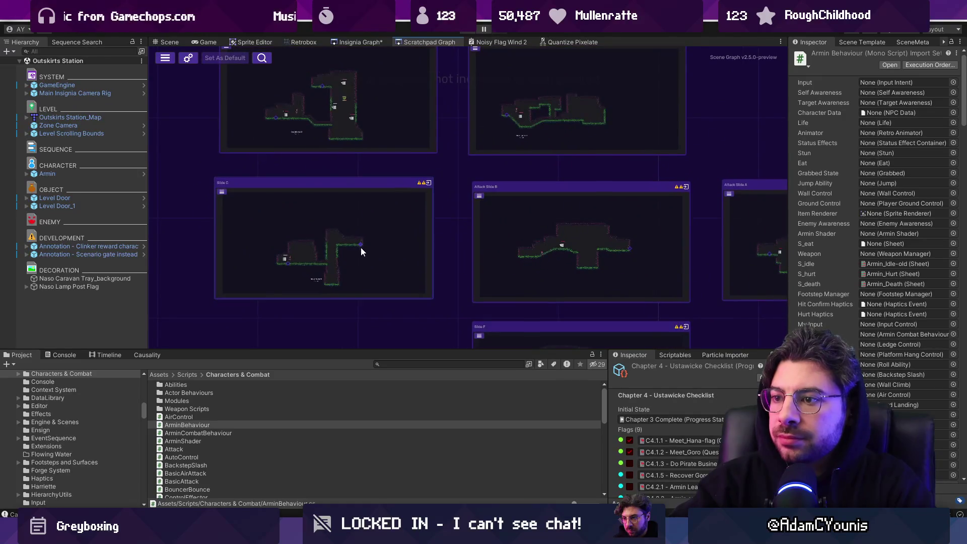
double_click(378, 251)
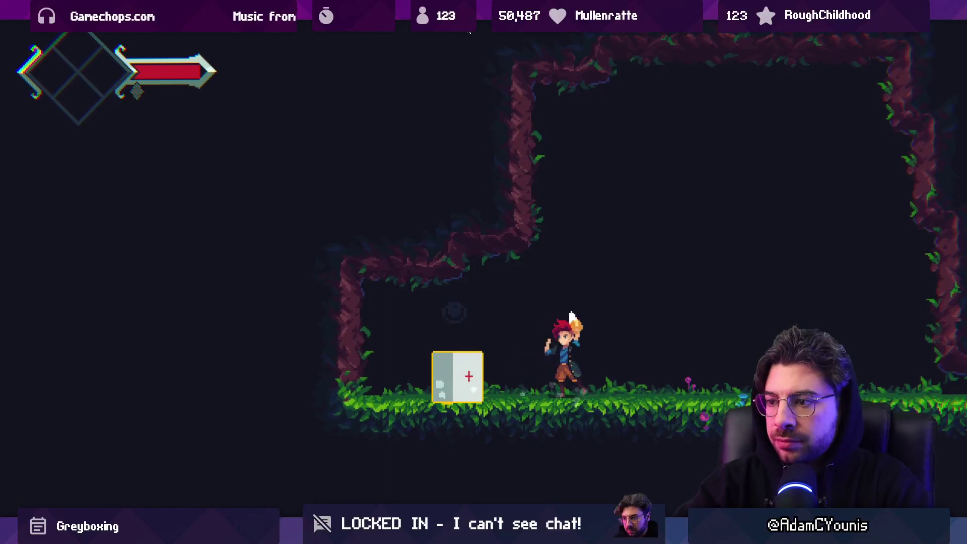
- Playtest running, sliding and the dashing slide attack, then exit the game
key("Left")
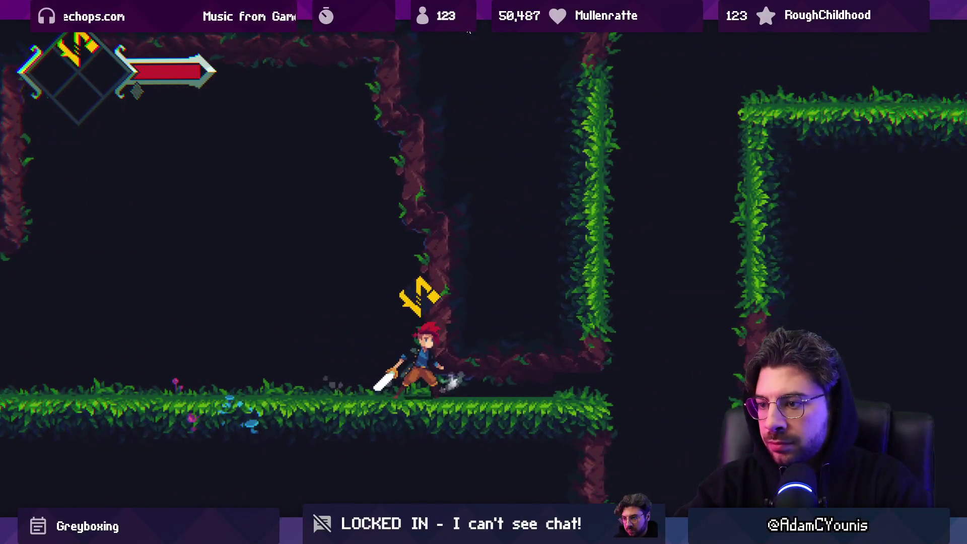
key("Left")
key("Right")
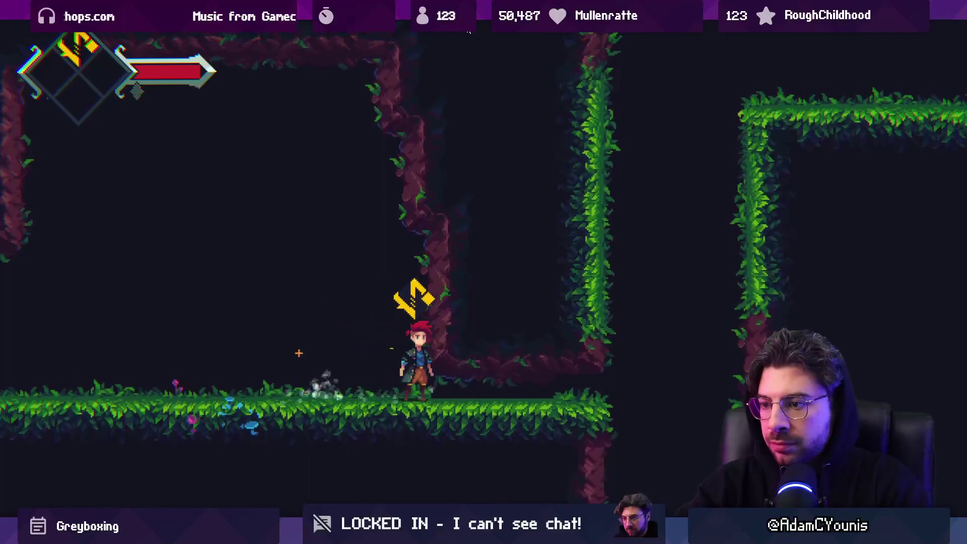
key("Left")
key("Right")
key("Left")
key("Right")
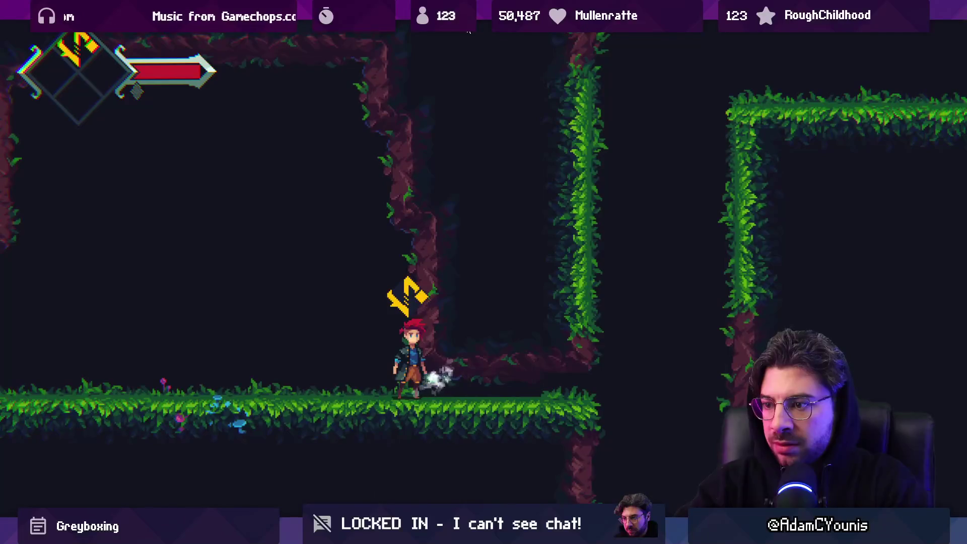
key("Right")
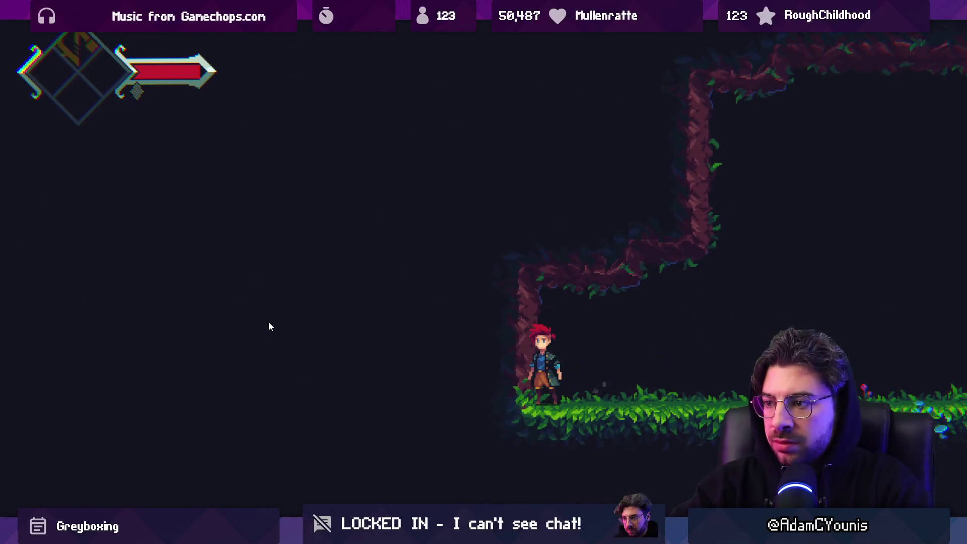
key("Right")
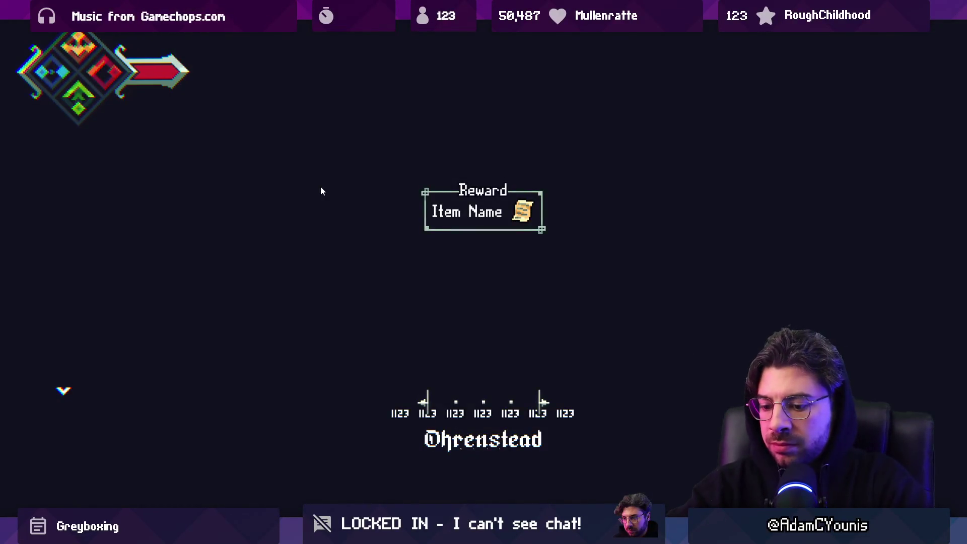
key("shift+space")
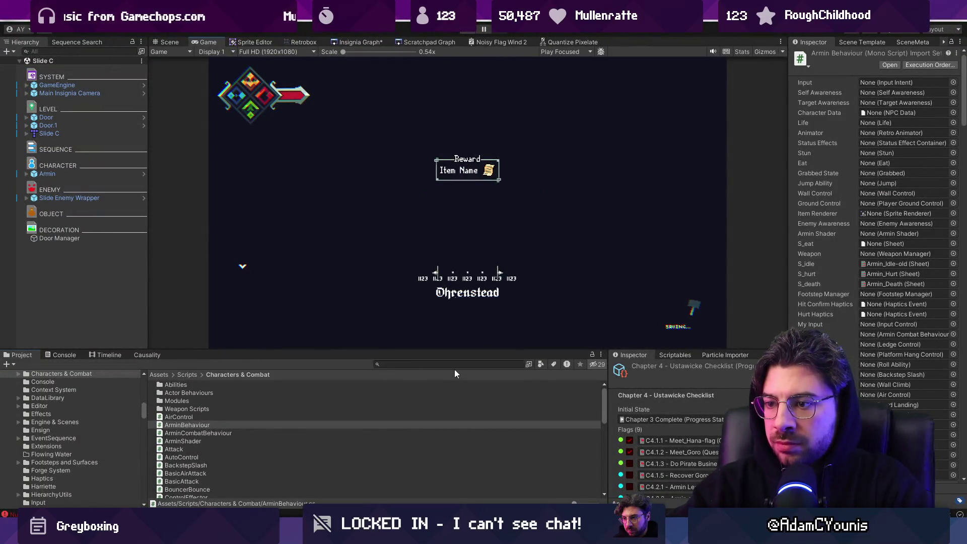
- Search 'attack slide' and inspect Armin Attack Slide 2's Player NoCollide hitbox on frame 0
type("attack slide")
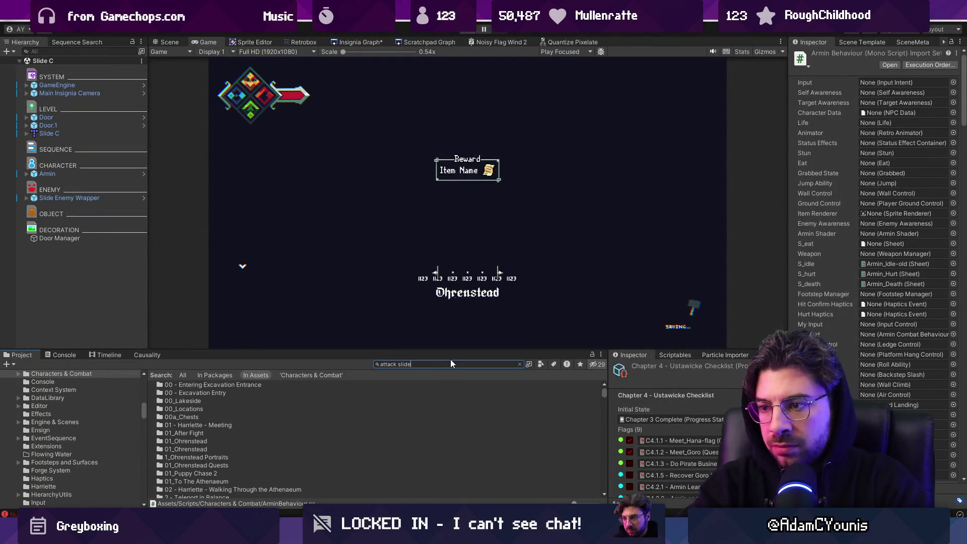
left_click(308, 42)
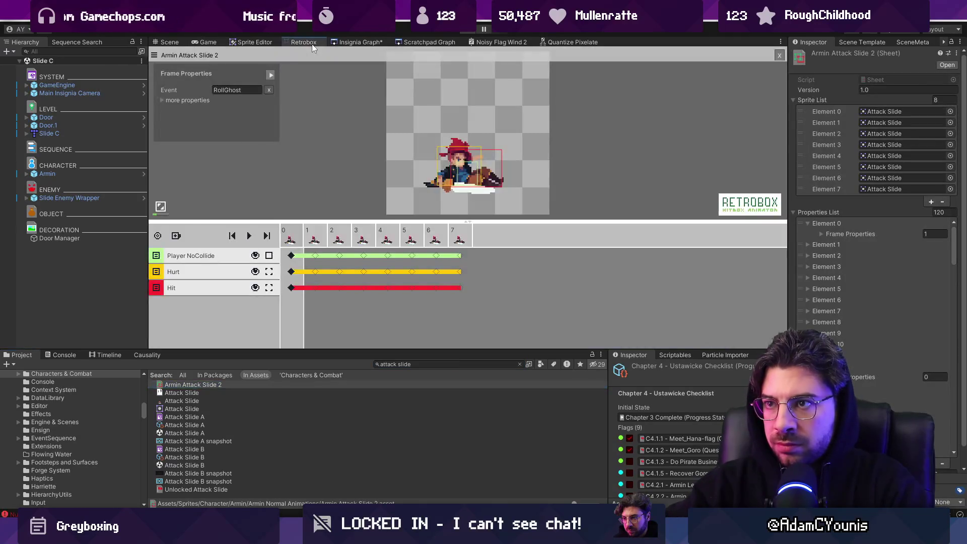
left_click(295, 257)
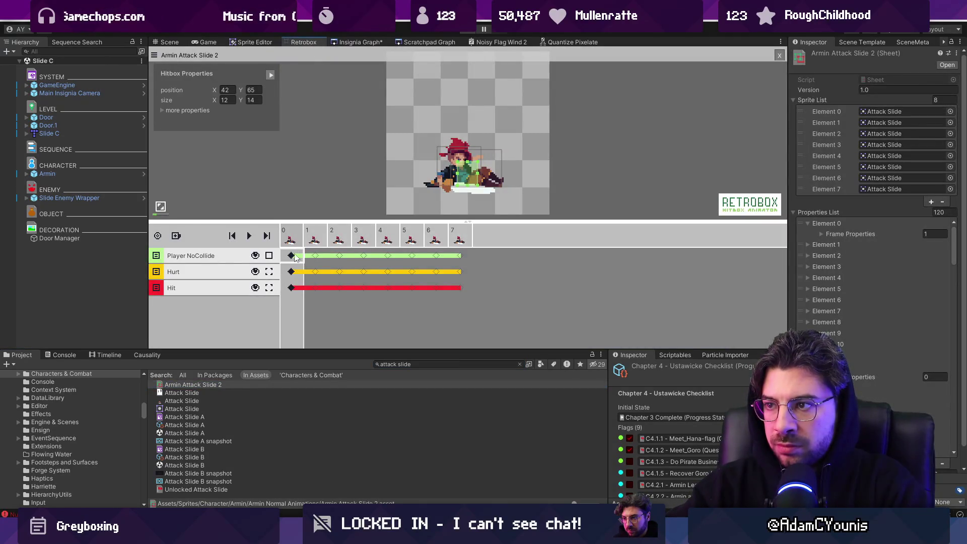
scroll(459, 171, "up", 4)
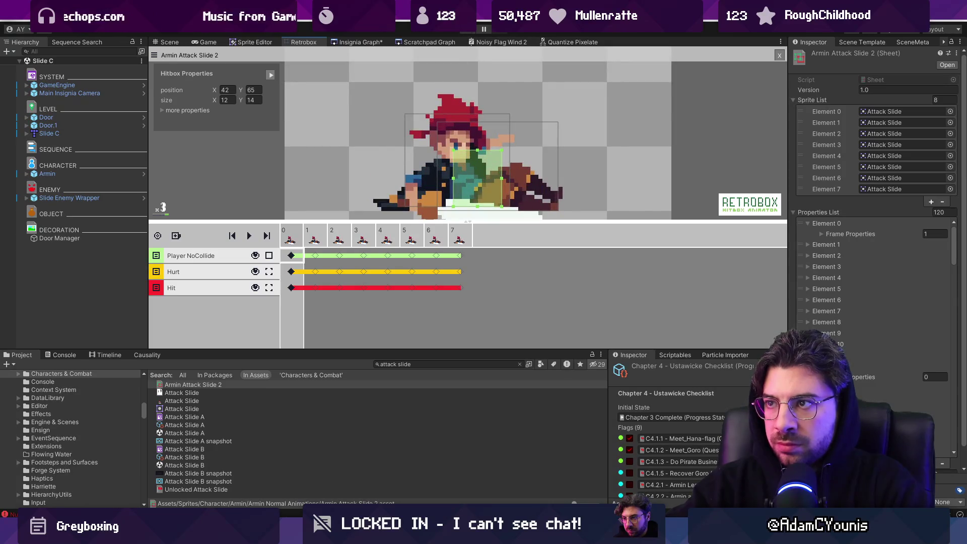
- Play the game, break the crate and perform the sliding lightning attack
left_click(469, 34)
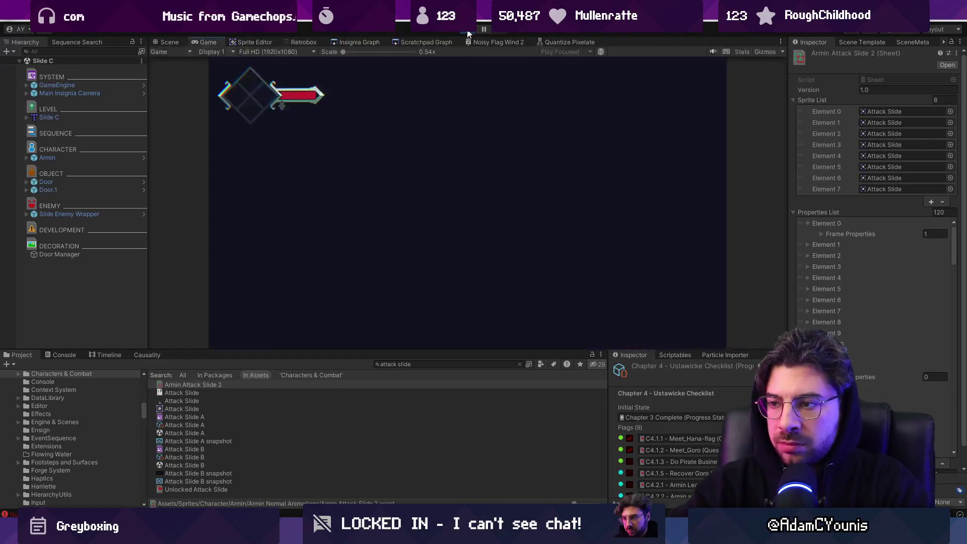
key("x")
key("Right")
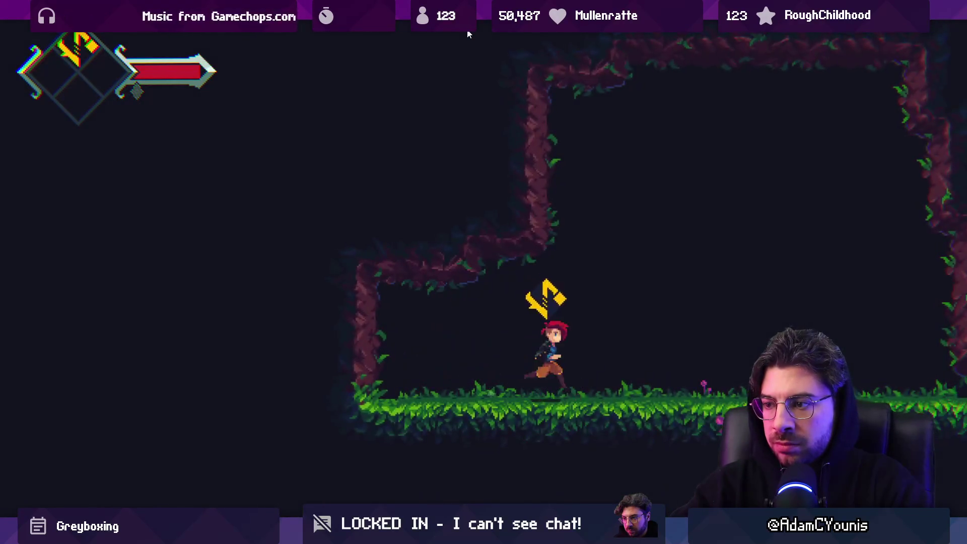
key("x")
key("shift+space")
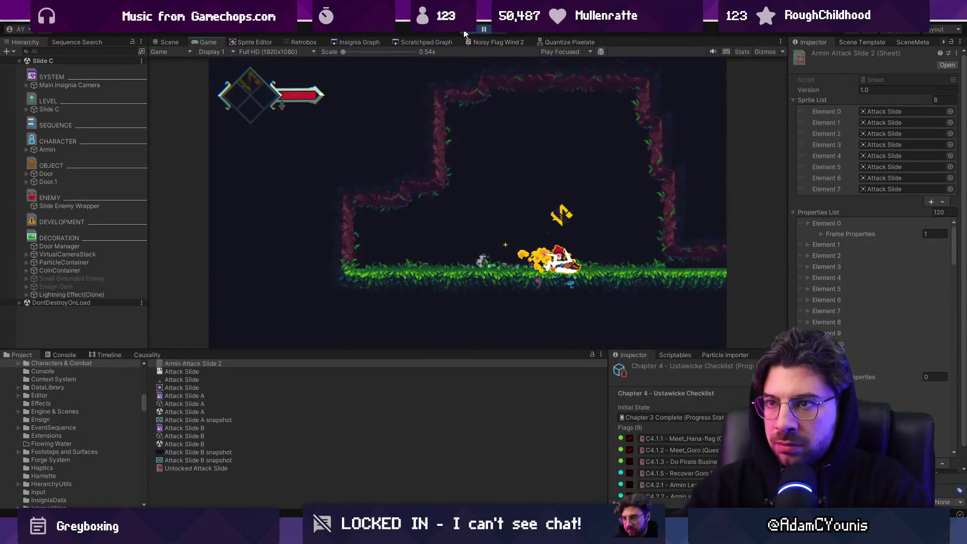
- Select and frame Armin's Nav Collider in the Scene view while stepping through the slide
left_click(169, 41)
double_click(74, 150)
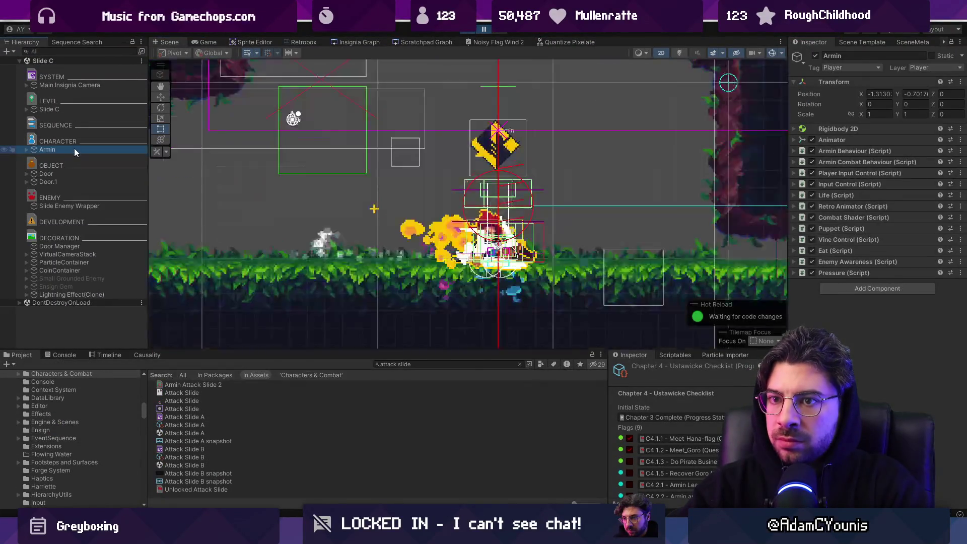
left_click_drag(555, 209, 449, 199)
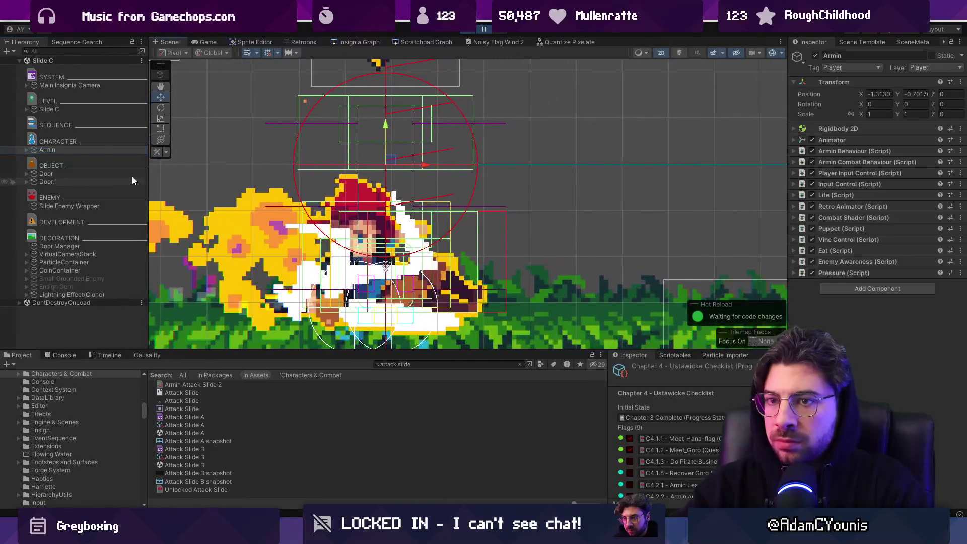
left_click(27, 150)
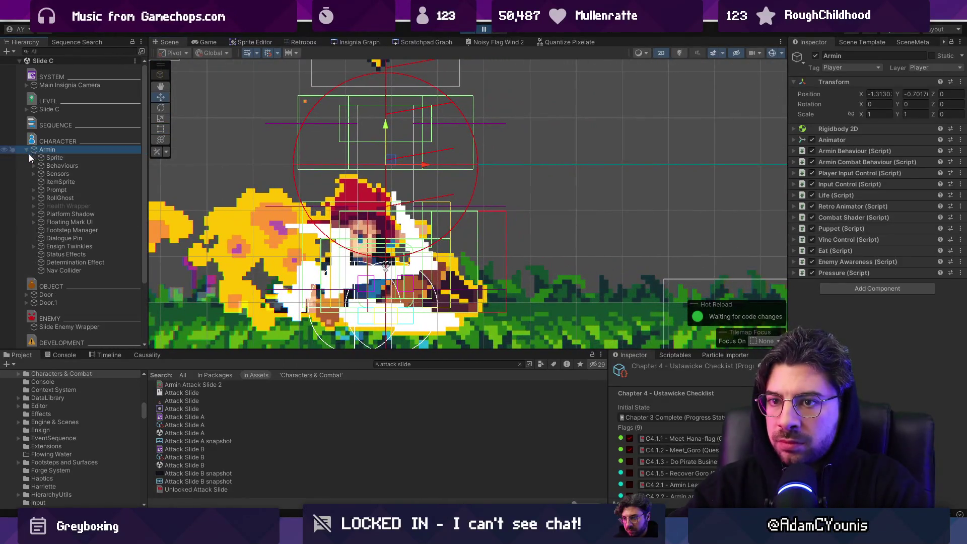
double_click(49, 271)
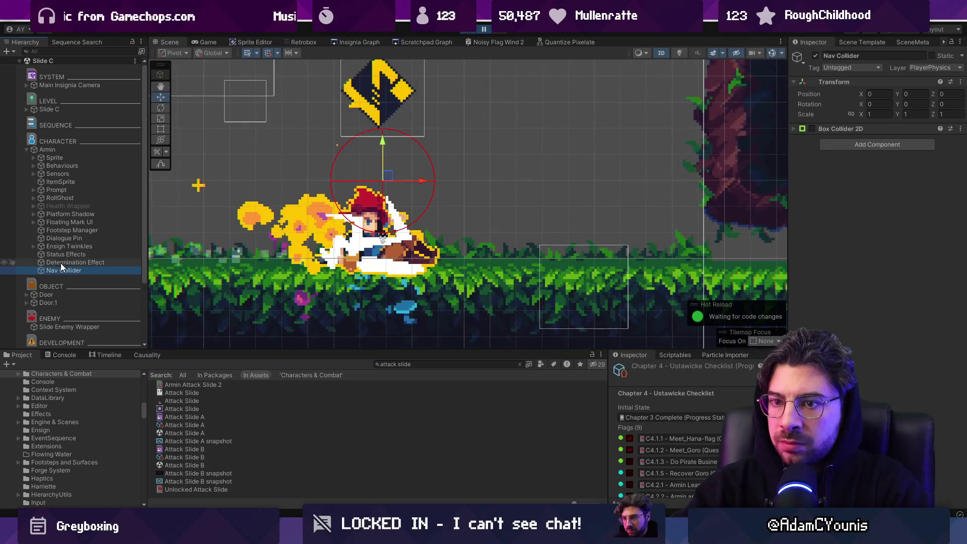
left_click(486, 33)
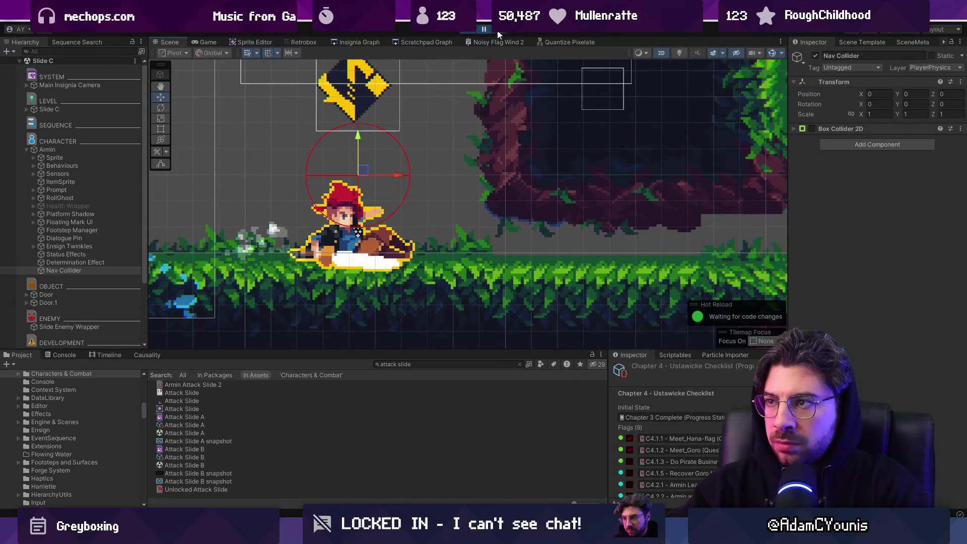
left_click(503, 34)
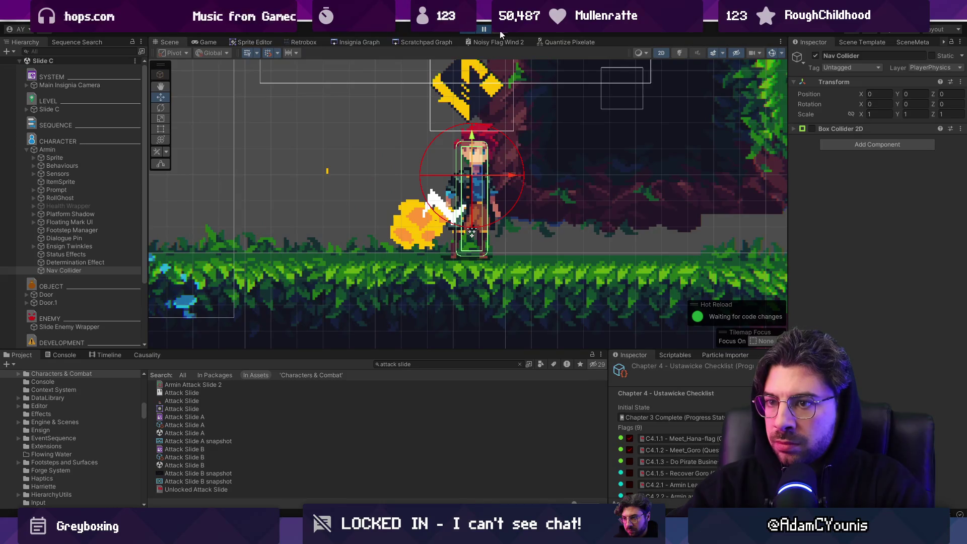
left_click(491, 32)
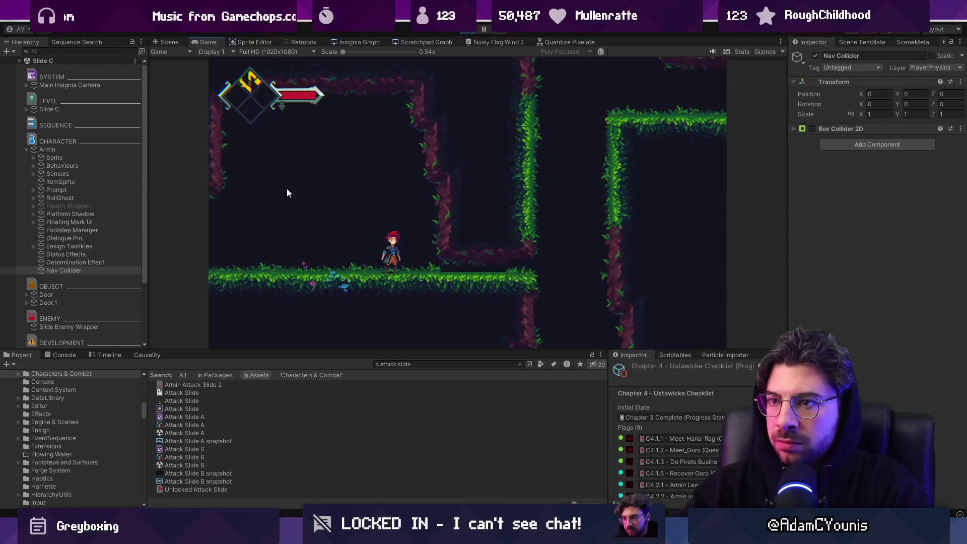
- Expand Armin's Behaviours down to the Ensign Ability Behaviours Yellow group
left_click(48, 150)
left_click(33, 167)
left_click(41, 198)
left_click(41, 198)
left_click(40, 206)
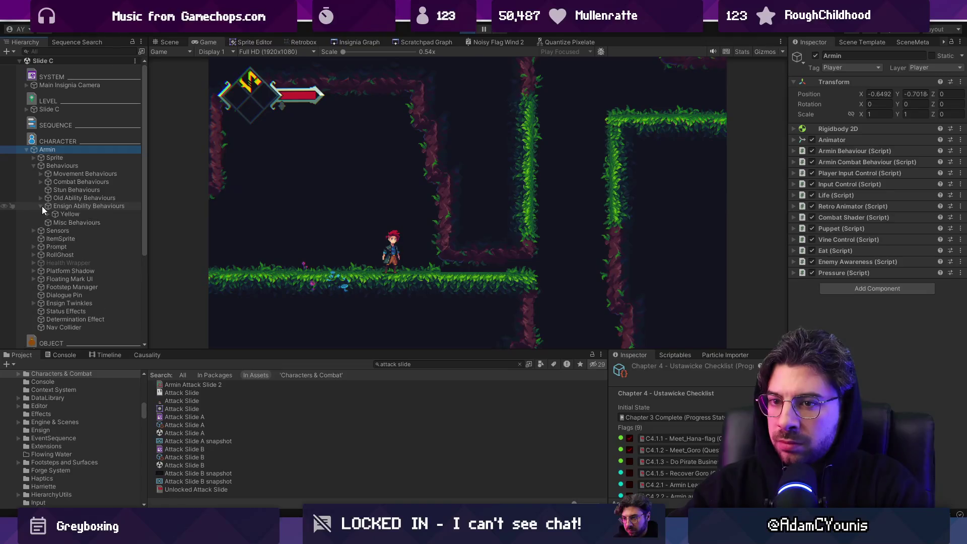
left_click(48, 214)
- Select the Slide ability, playtest it, and open its Slide script in VS Code
left_click(74, 254)
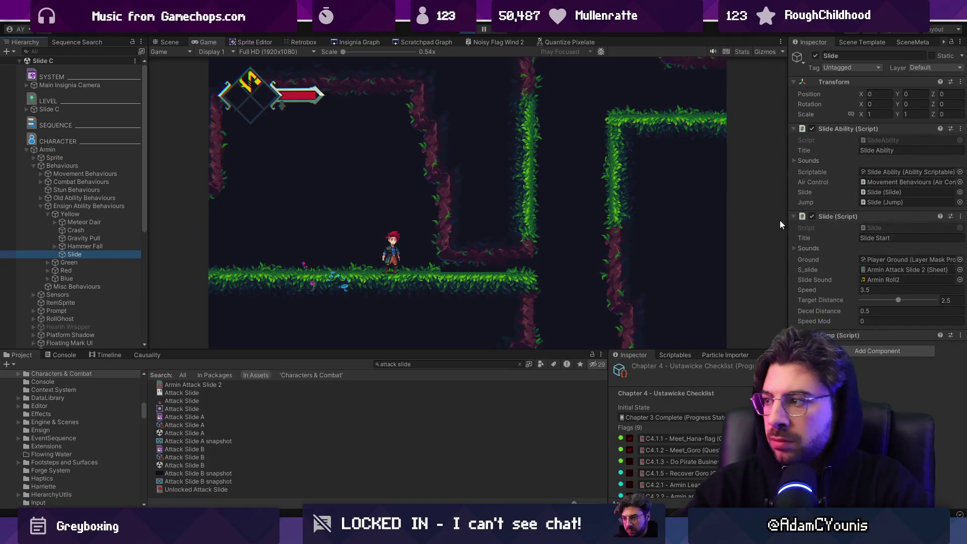
left_click(337, 218)
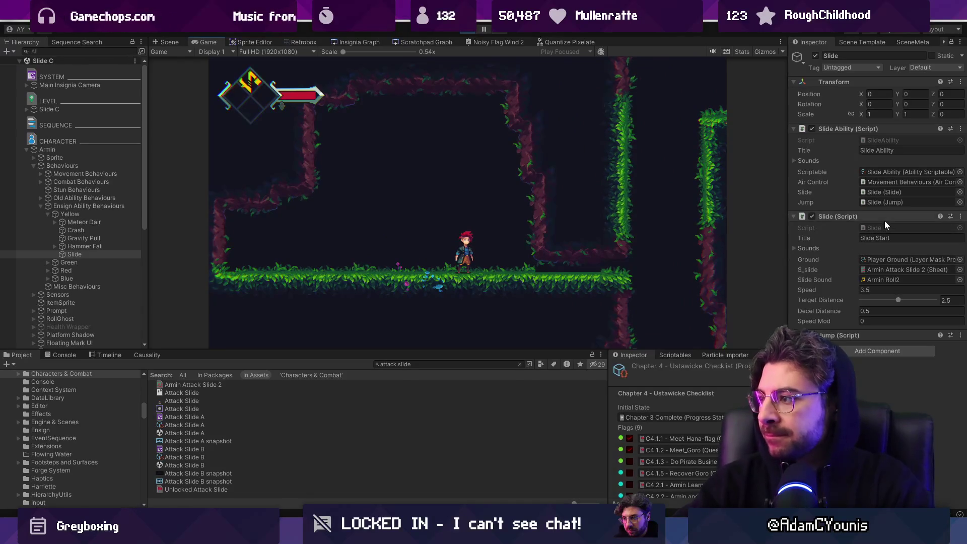
double_click(882, 228)
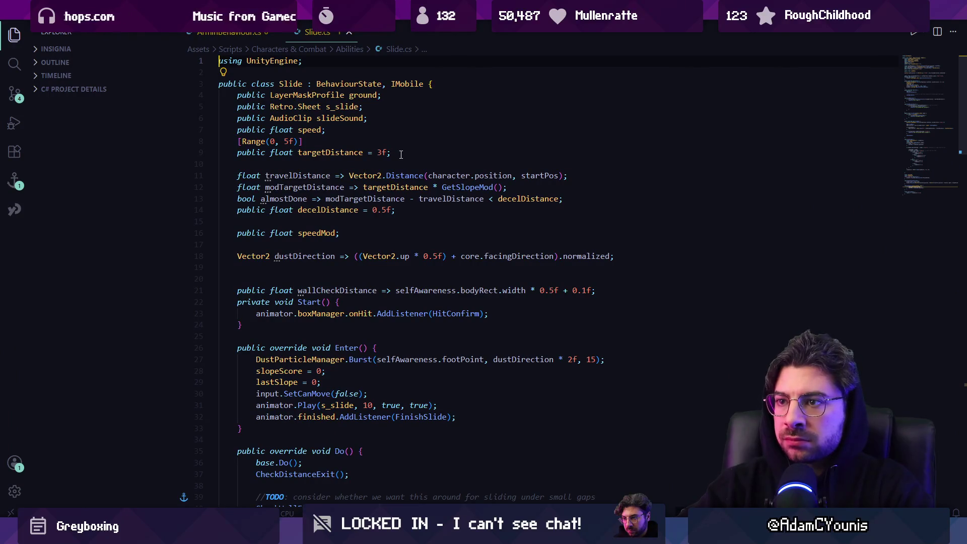
- Search the Slide script for 'complete(' and cycle through the Complete calls
key("ctrl+f")
type("complete(")
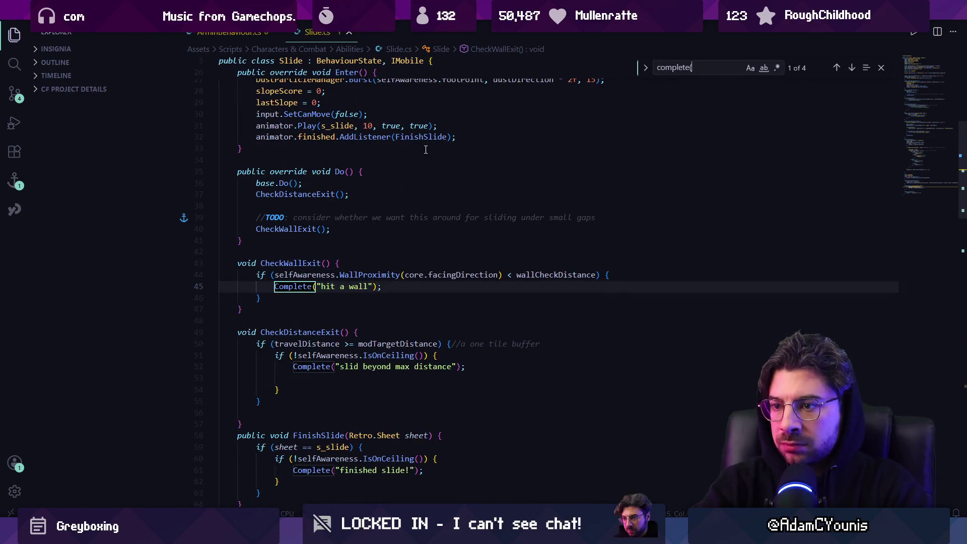
key("Return")
key("shift+Return")
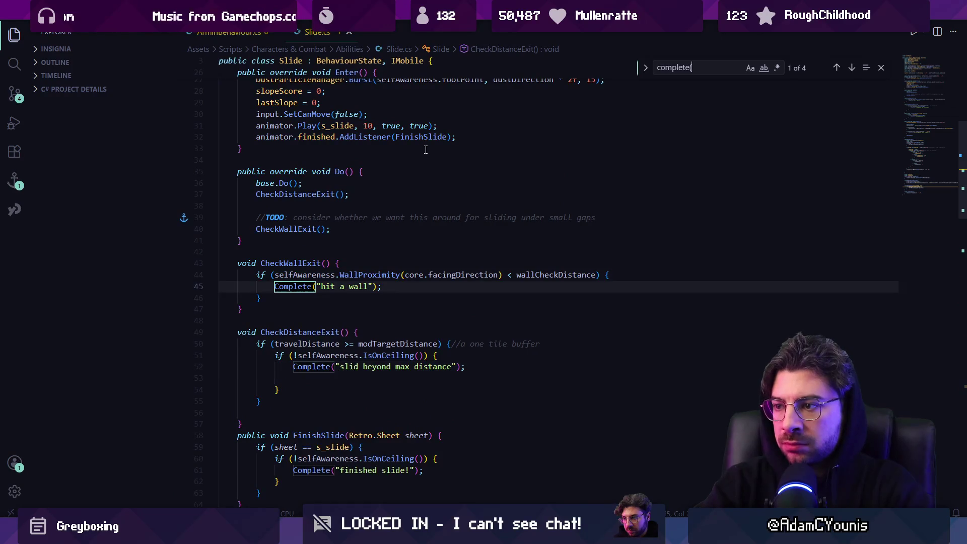
key("Return")
key("shift+Return")
key("Return")
key("shift+Return")
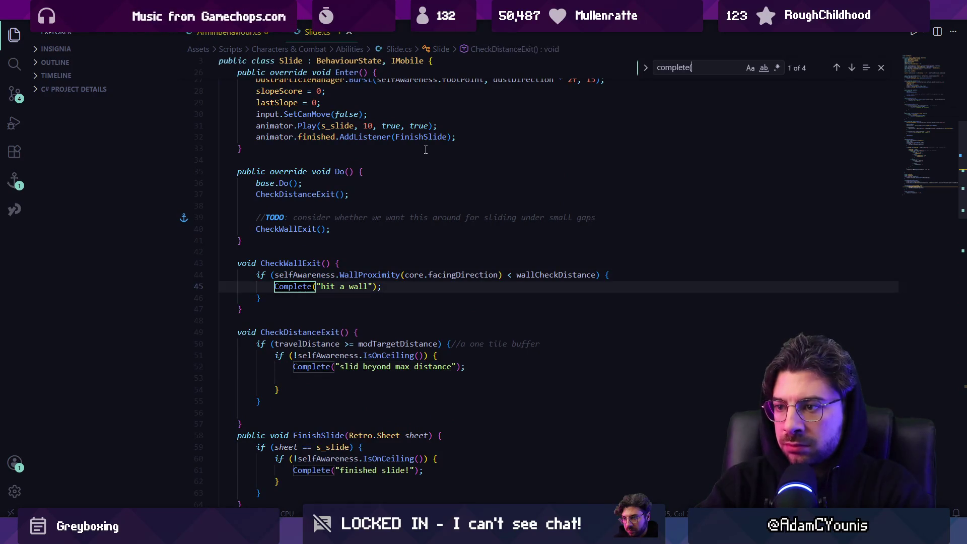
key("Escape")
- Comment out the CheckWallExit() call on line 40 with // and return to Unity
key("ctrl+f")
type("checkw")
key("BackSpace")
type("wal")
key("Escape")
key("Home")
key("Home")
type("//")
key("Escape")
key("alt+Tab")
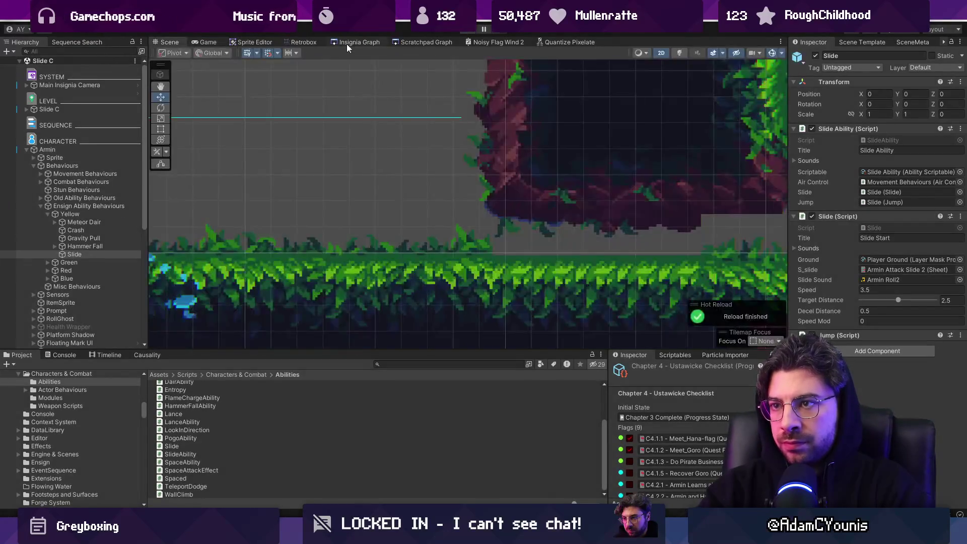
- Check the room graphs, then stop play and open the Slide B prefab's source model
left_click(346, 43)
left_click(423, 42)
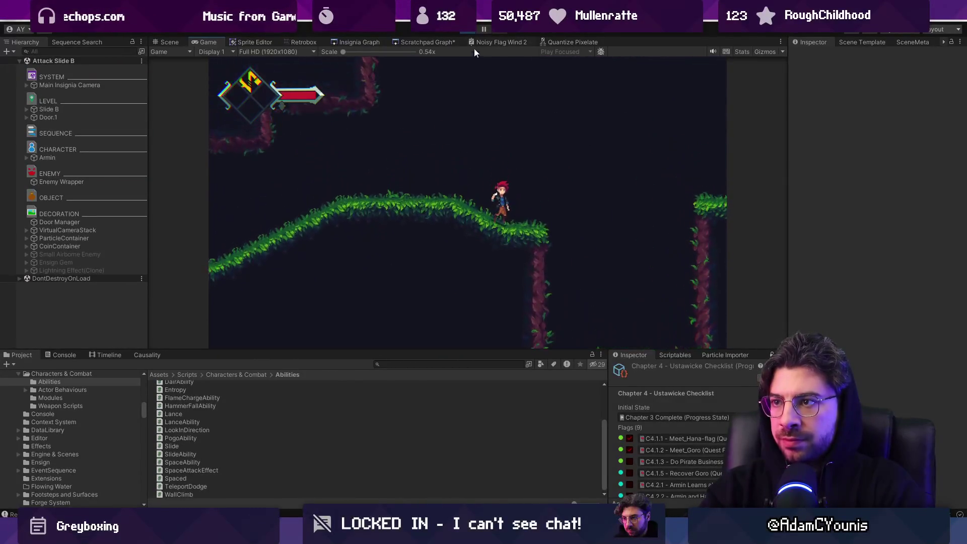
key("ctrl+p")
scroll(374, 235, "down", 5)
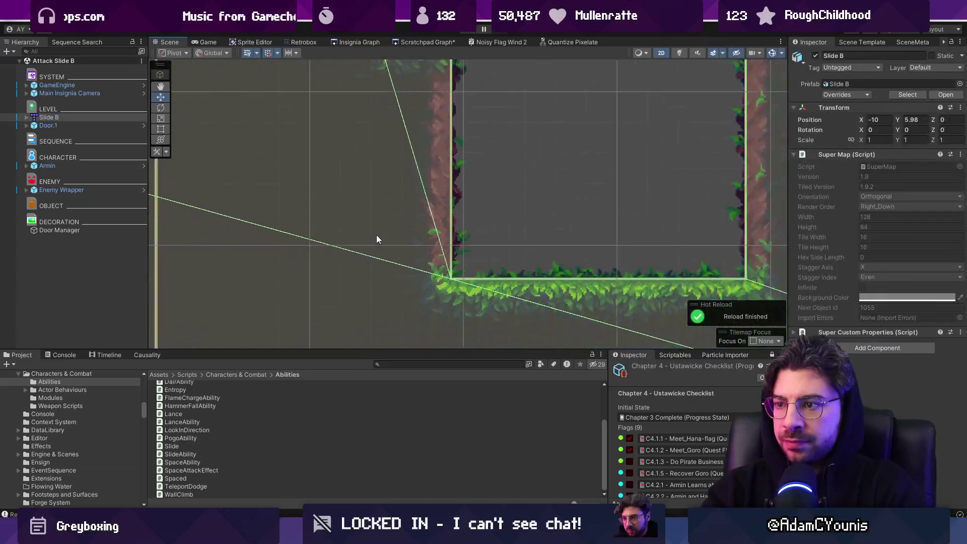
right_click(119, 122)
mouse_move(192, 223)
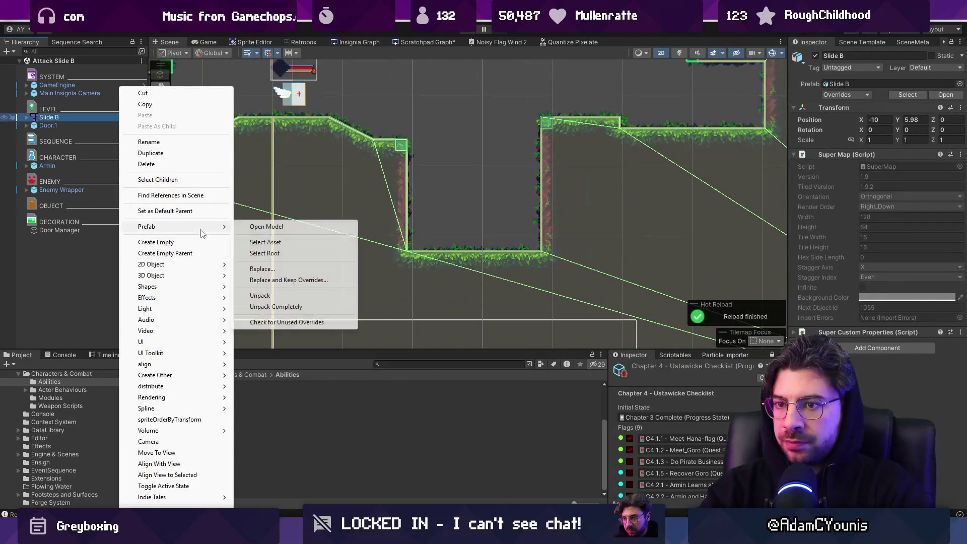
left_click(283, 227)
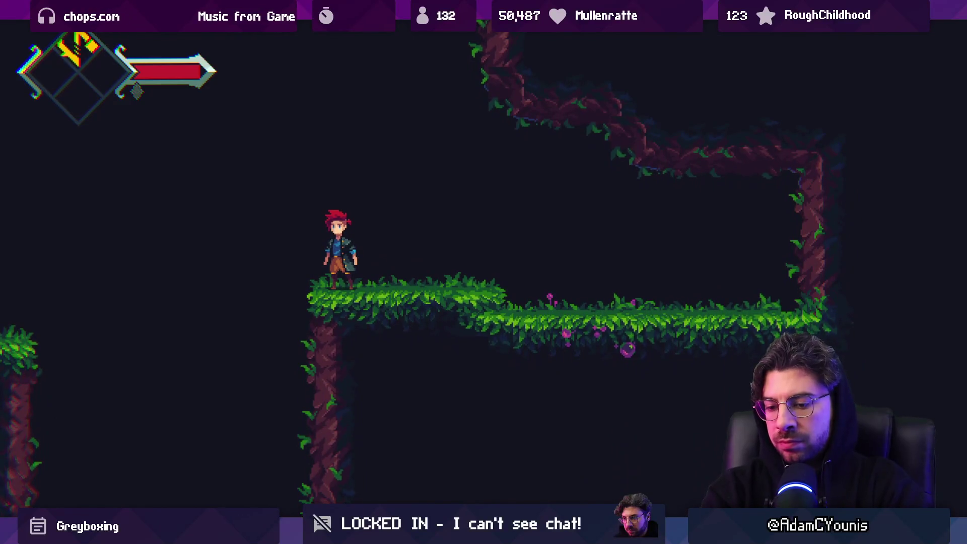
- Leave play mode and bring up the Scratchpad Graph of room nodes
key("ctrl+p")
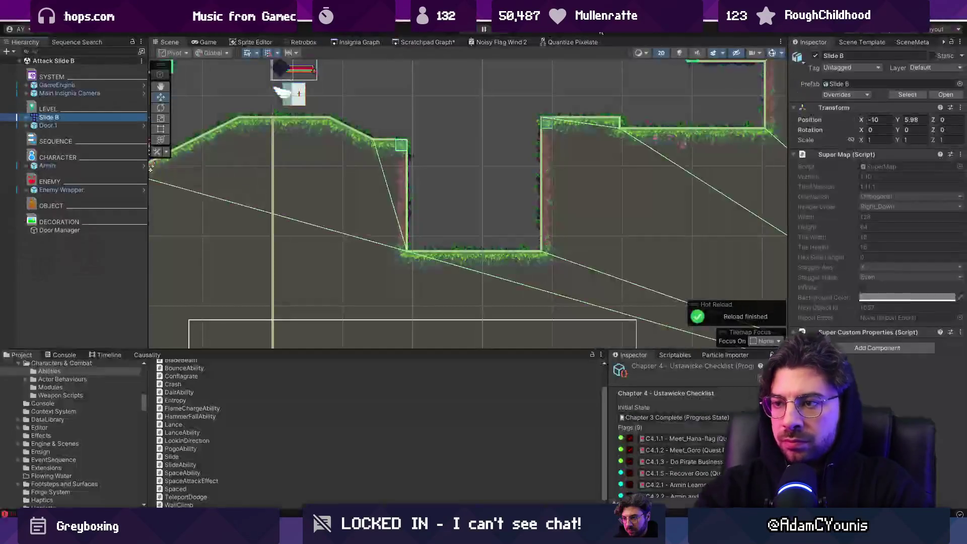
left_click(356, 42)
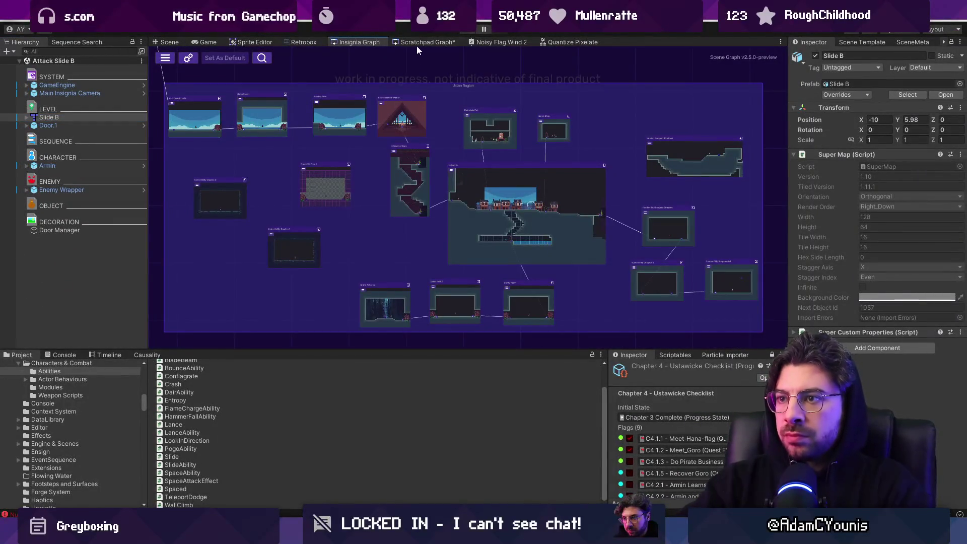
left_click(422, 43)
scroll(510, 195, "down", 3)
scroll(516, 198, "up", 2)
scroll(645, 231, "down", 1)
- Play-test the Slide Slam Gate A room, running and dashing around the slam gates
scroll(620, 274, "down", 5)
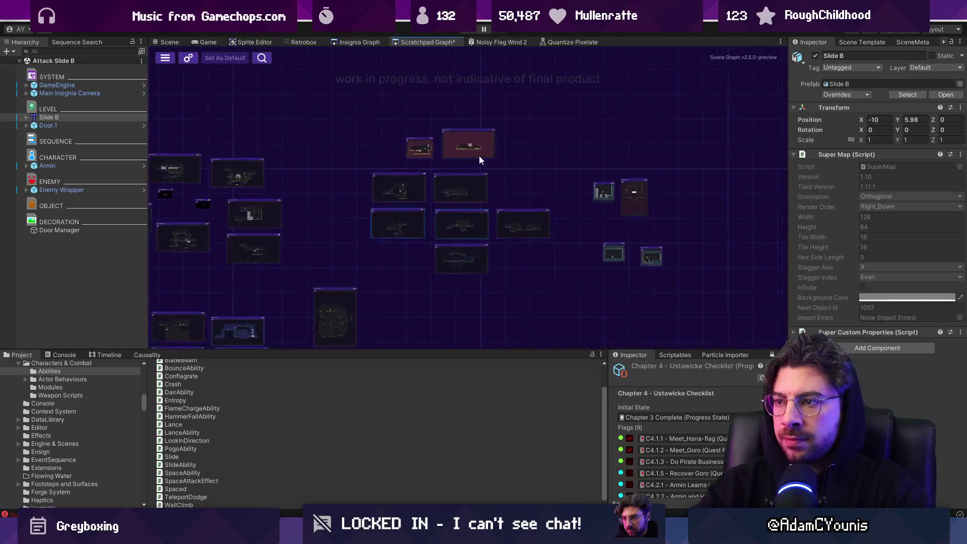
scroll(481, 156, "up", 2)
scroll(319, 129, "up", 3)
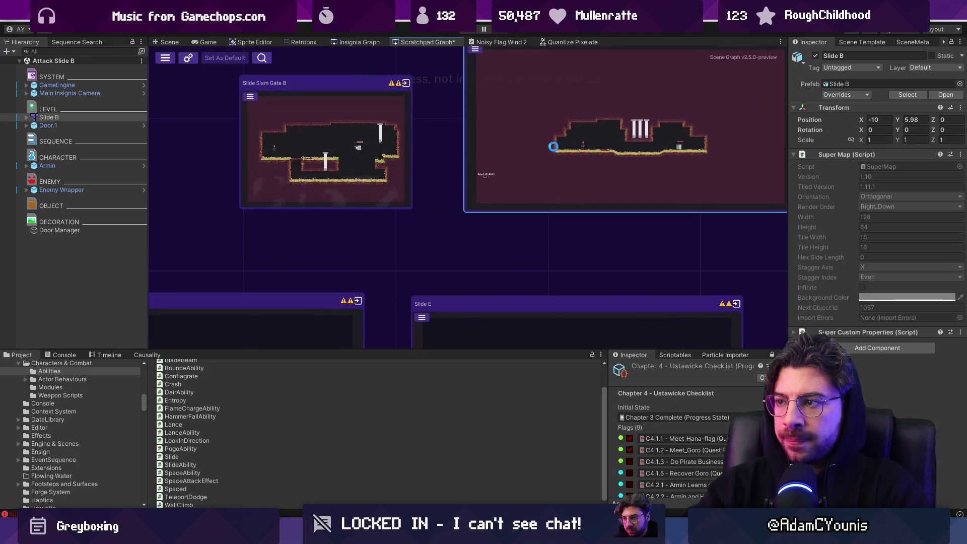
left_click(471, 30)
key("Right")
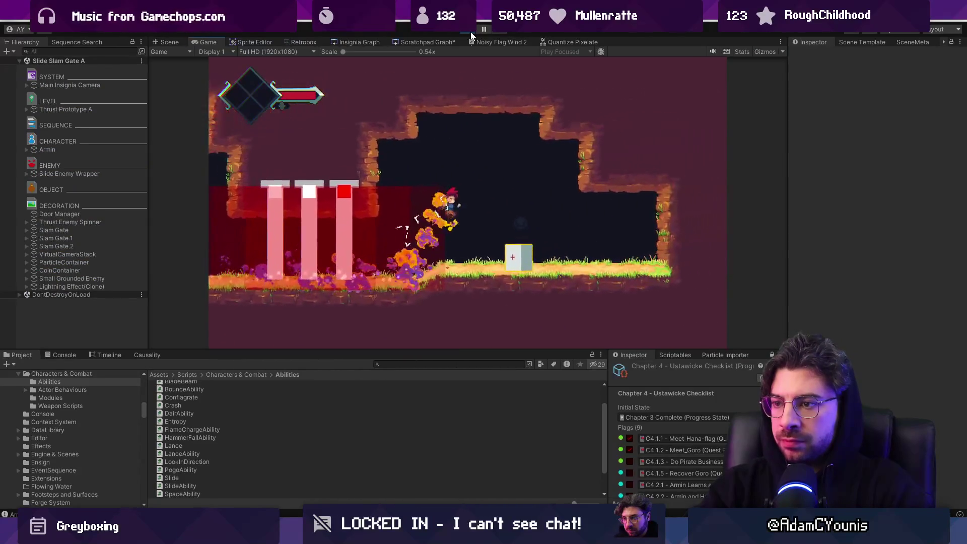
key("Right")
key("Left")
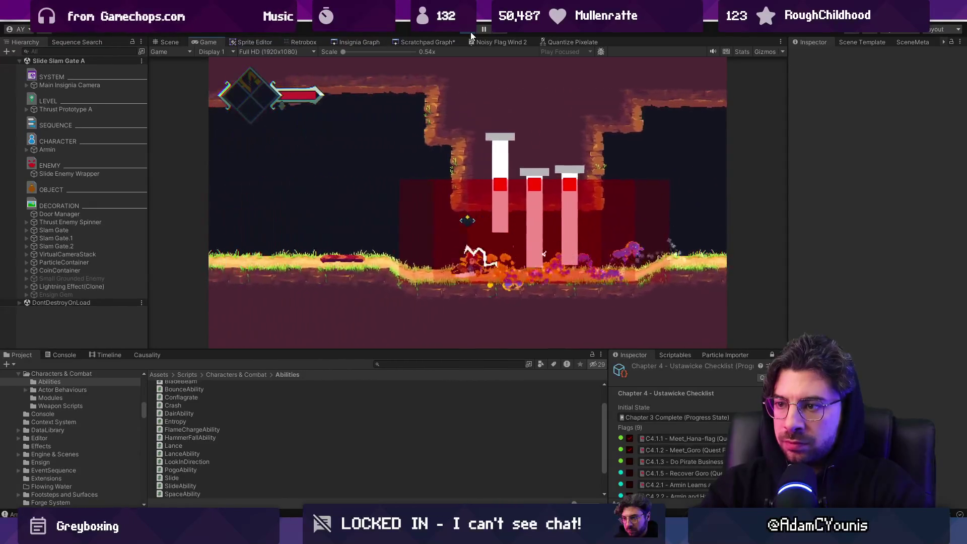
key("Left")
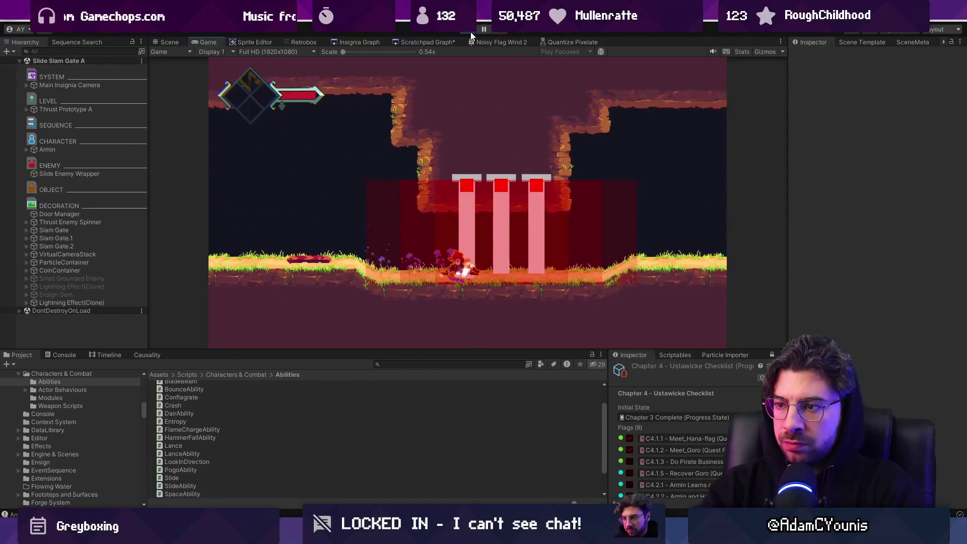
key("Left")
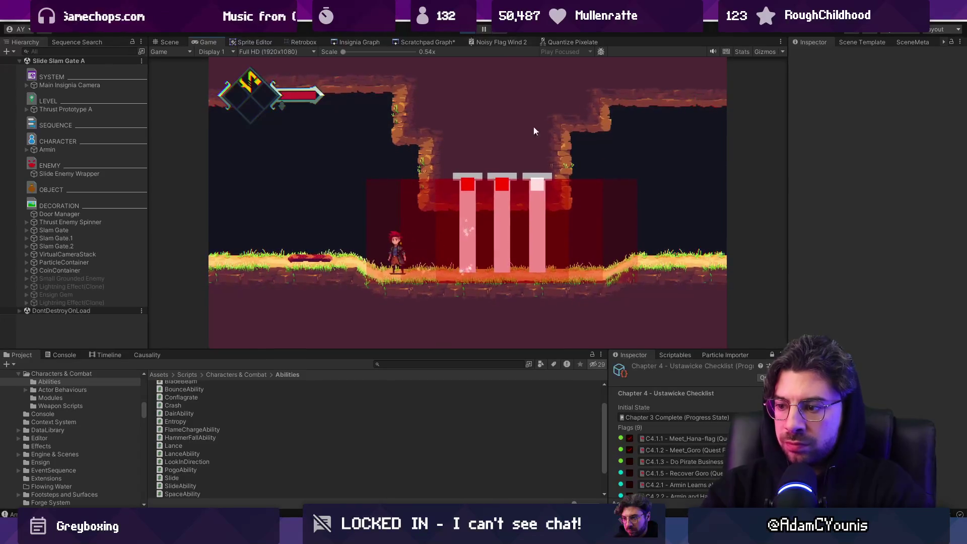
- Glance at the Slide script, then keep sliding back and forth under the slam gates
key("alt+Tab")
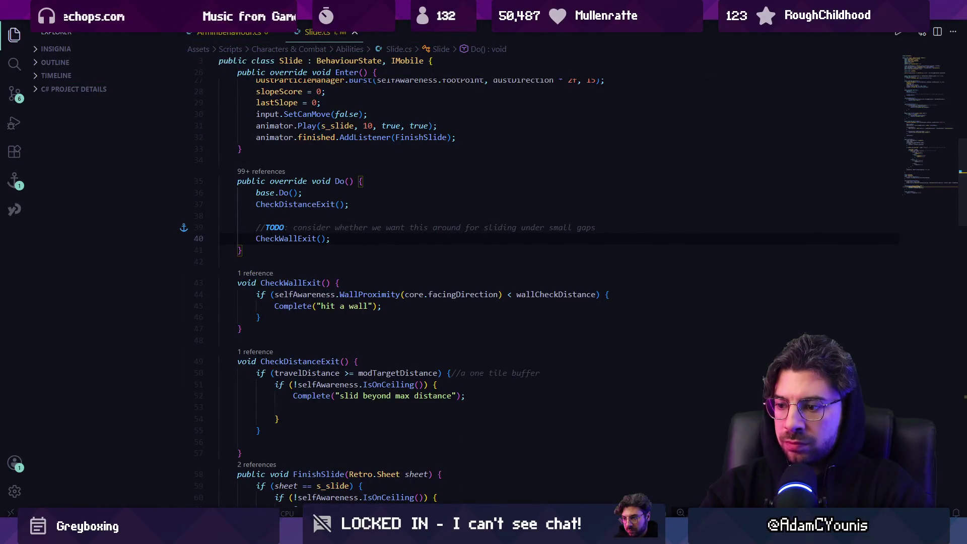
key("alt+Tab")
key("Left")
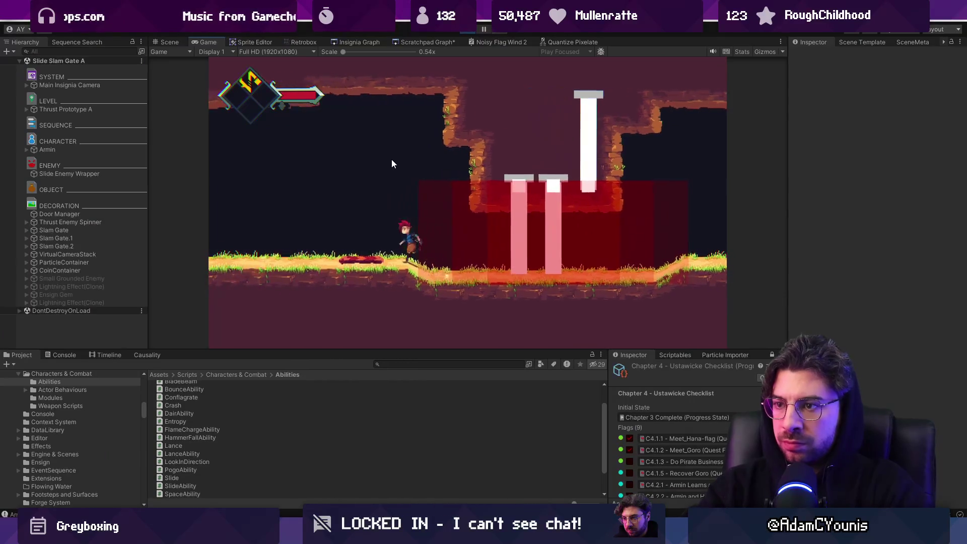
key("Right")
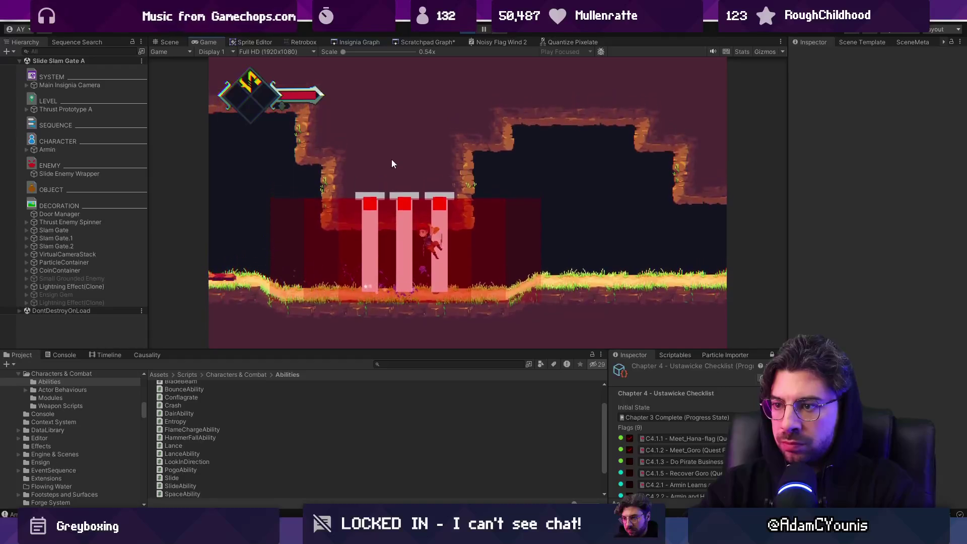
key("Right")
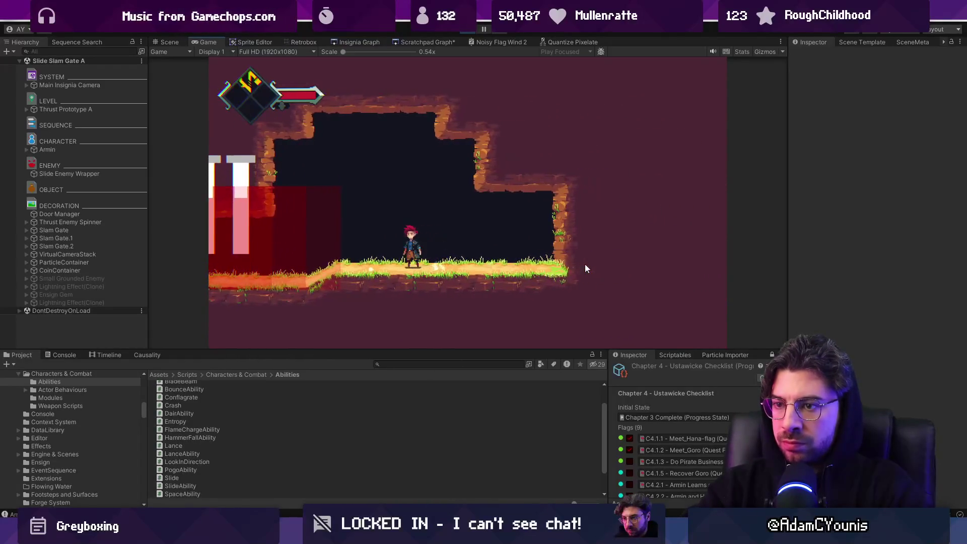
key("Left")
key("Right")
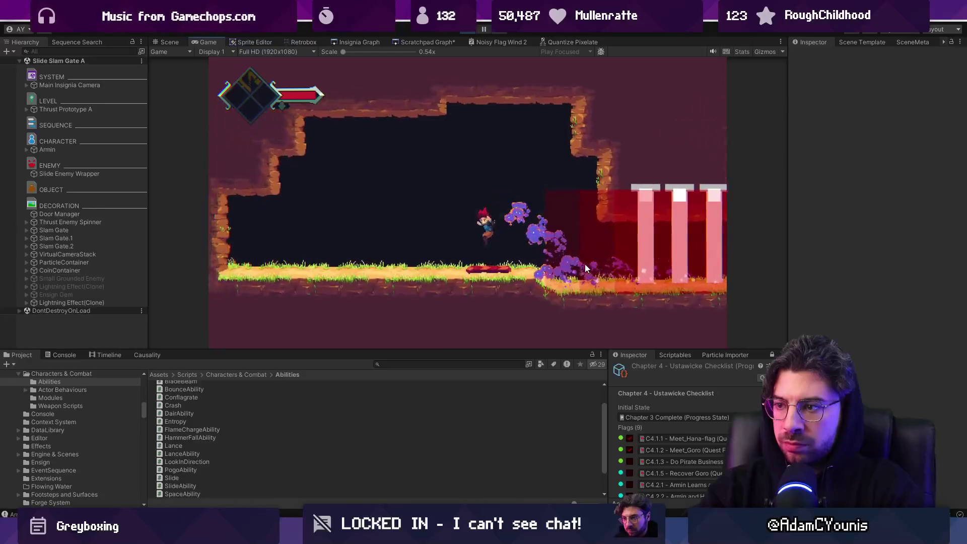
key("Left")
key("Left")
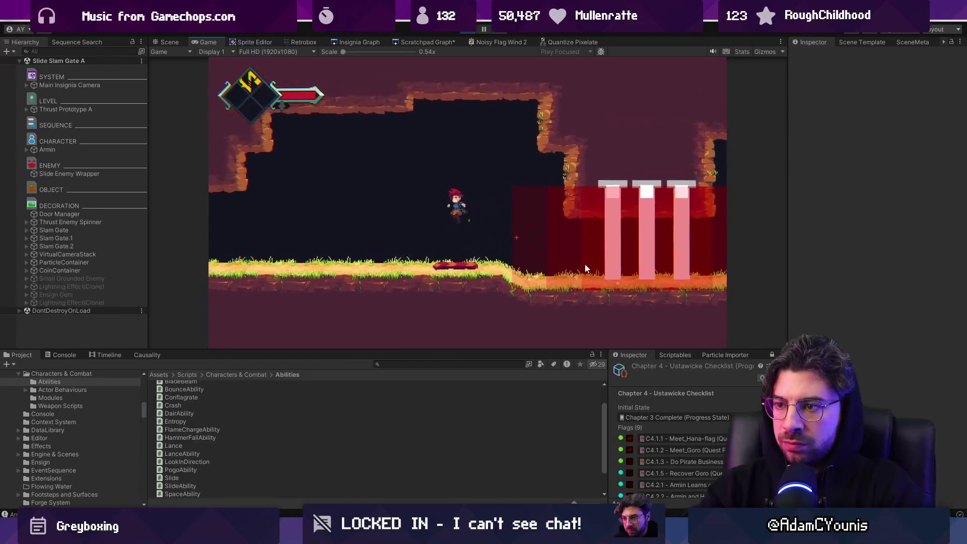
key("Right")
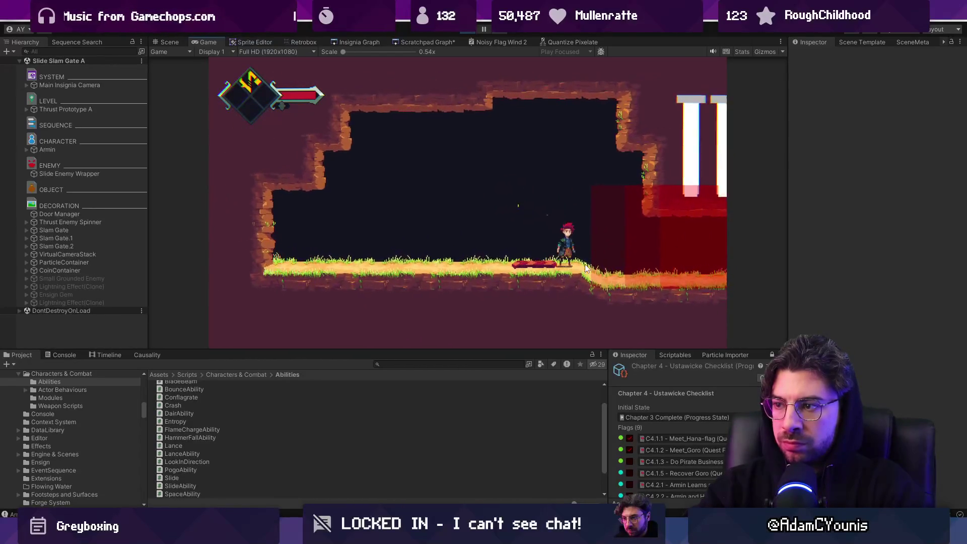
key("Right")
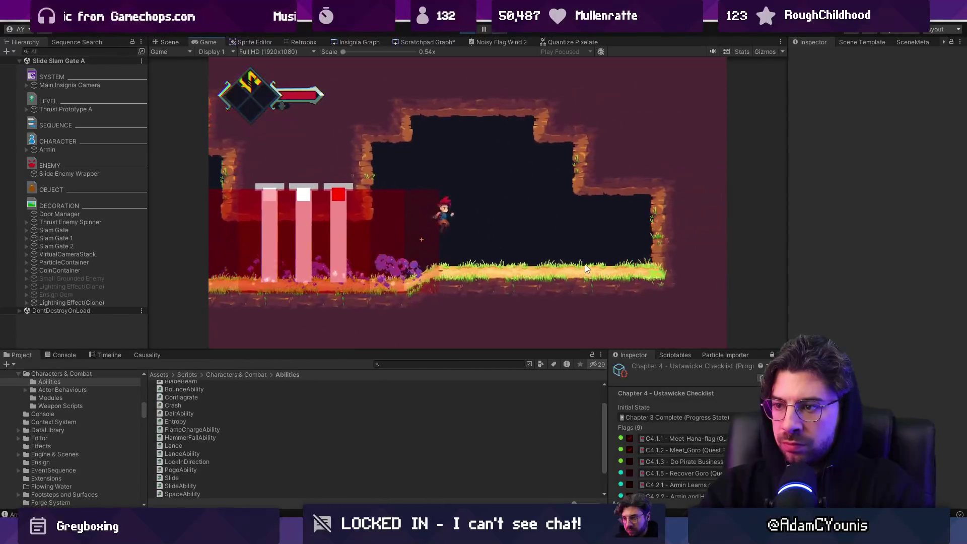
key("Left")
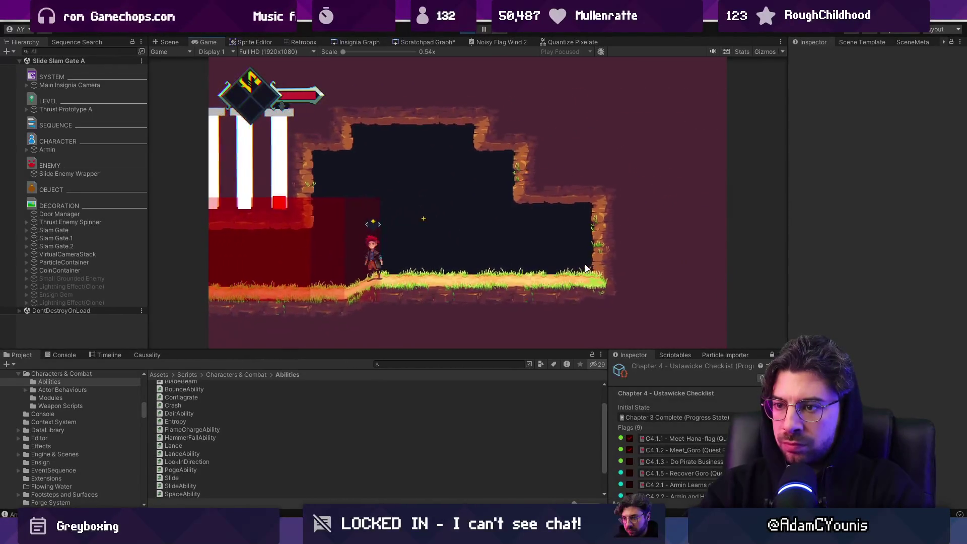
key("Right")
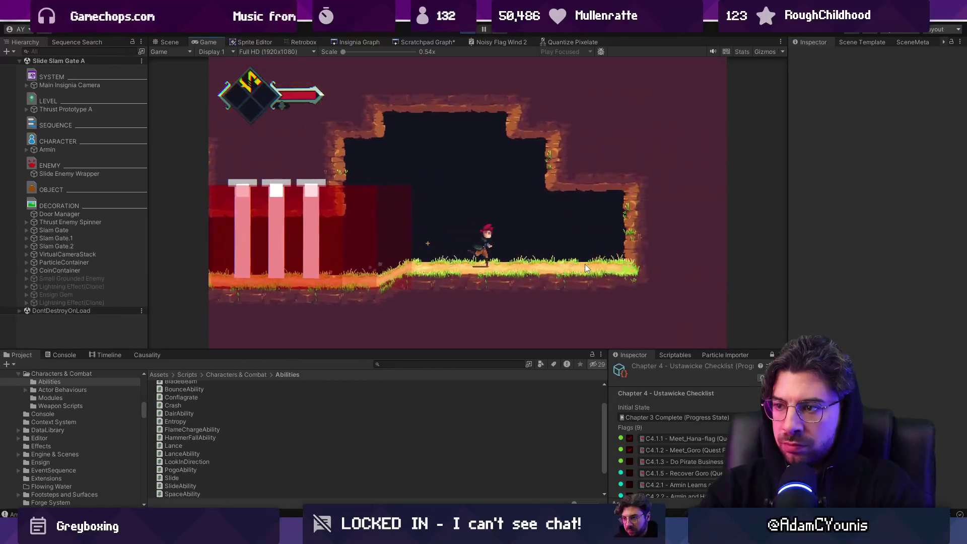
key("Left")
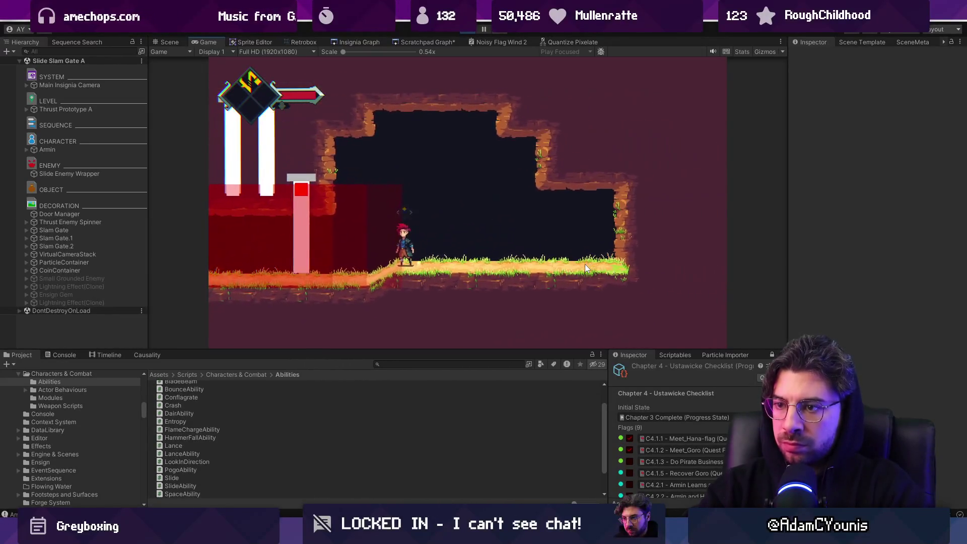
key("Right")
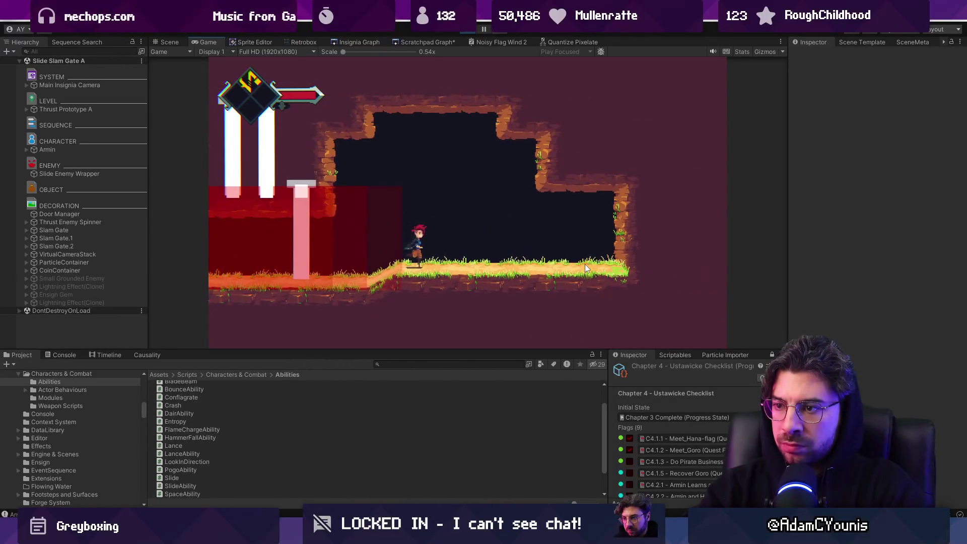
key("Left")
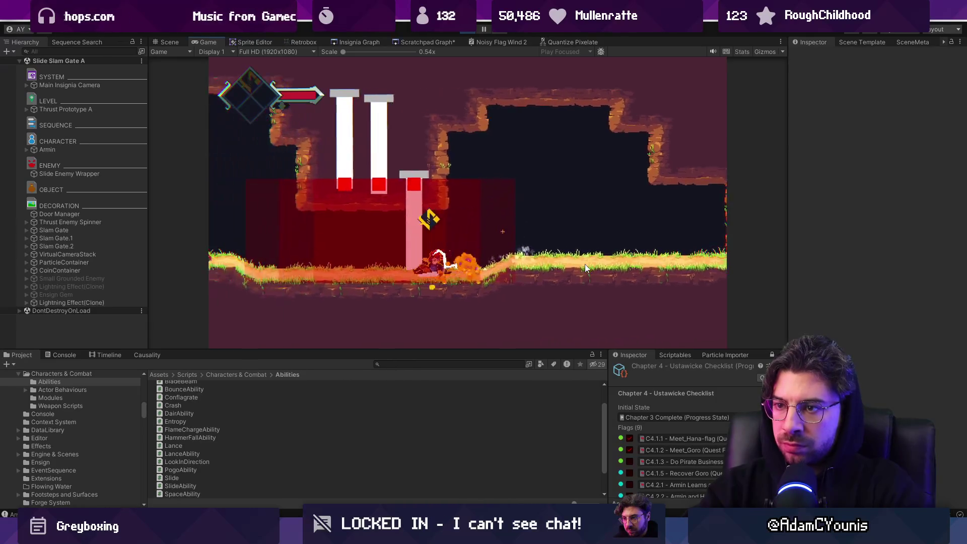
key("Right")
key("Left")
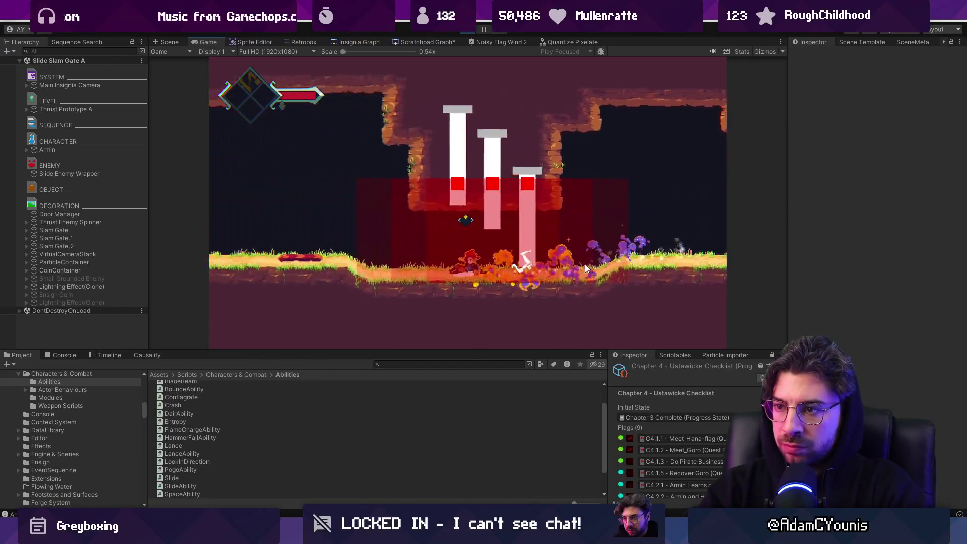
key("Left")
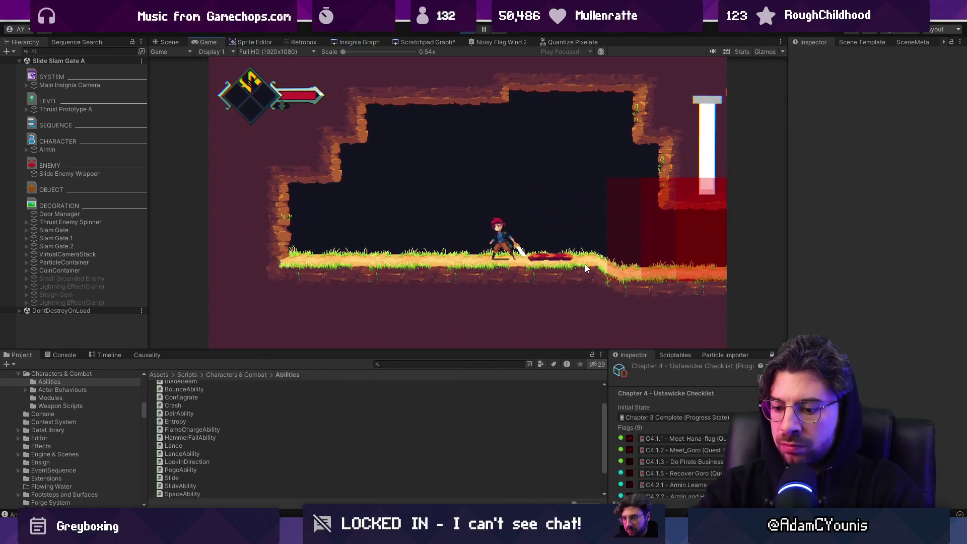
- Toggle the fullscreen game view and stop play mode
key("shift+space")
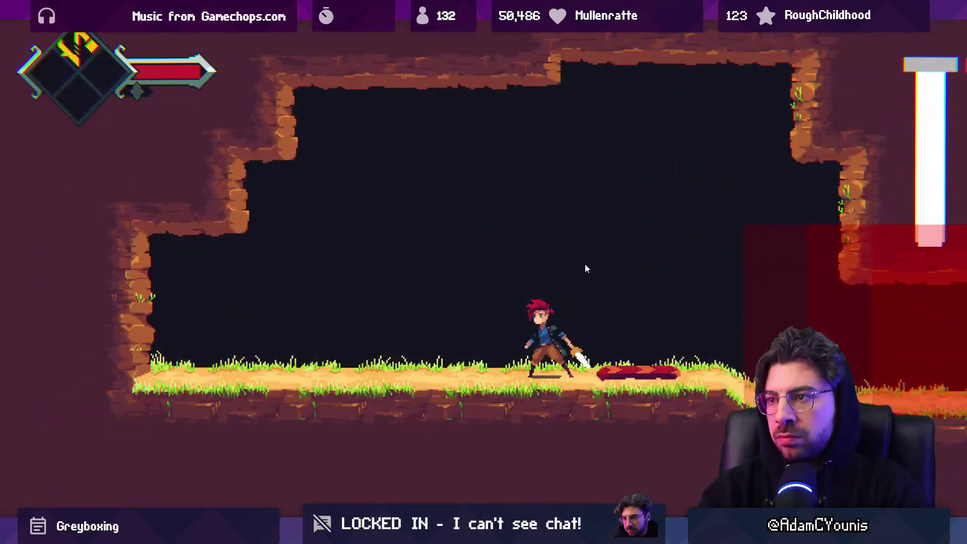
key("shift+space")
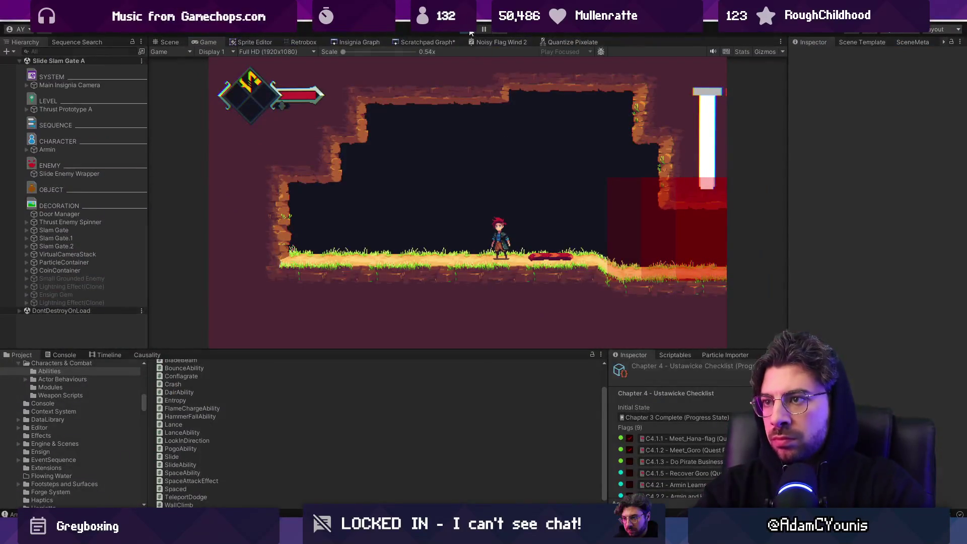
left_click(470, 30)
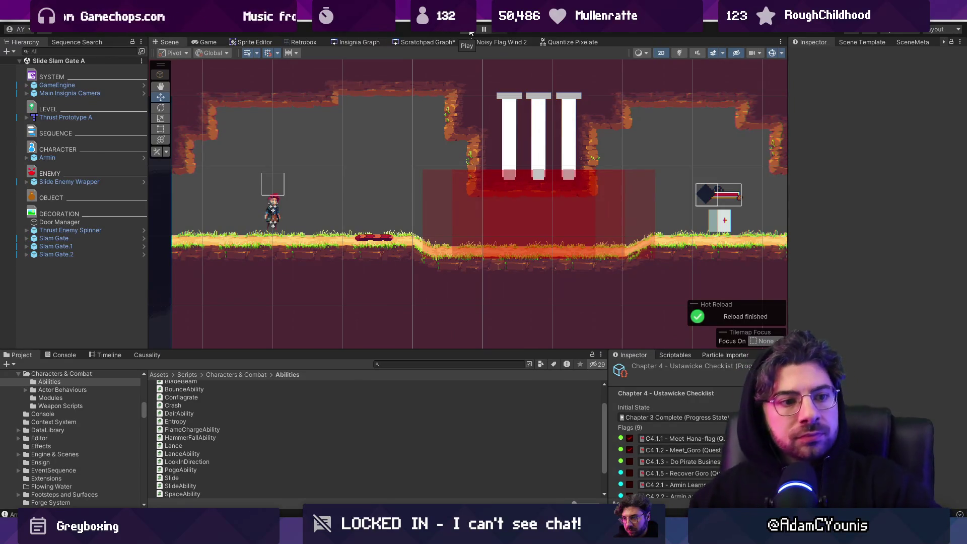
- Bring up the Windows Start menu with the Windows key
key("super")
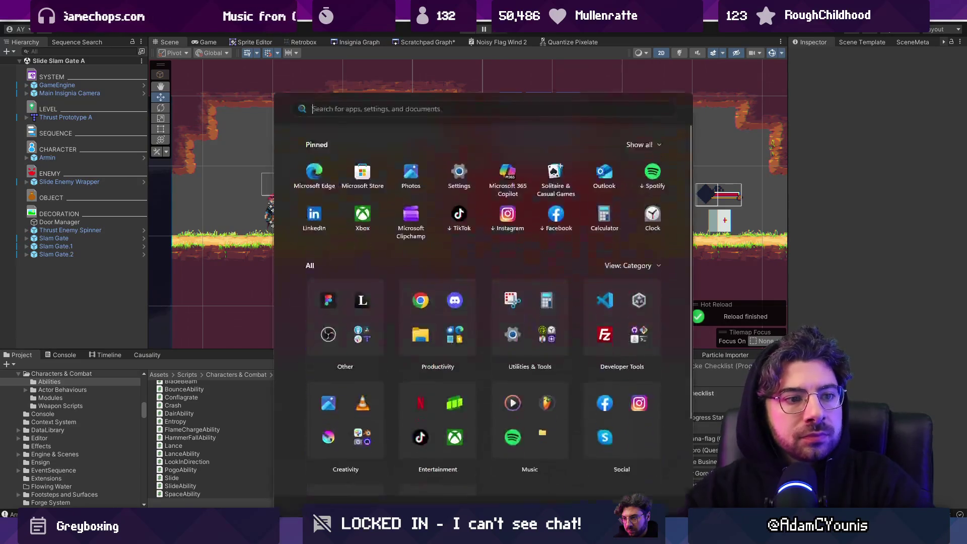
- Launch Sketchable via a 'leo' search and draw the ground line under the sliding figure
type("leo")
key("Return")
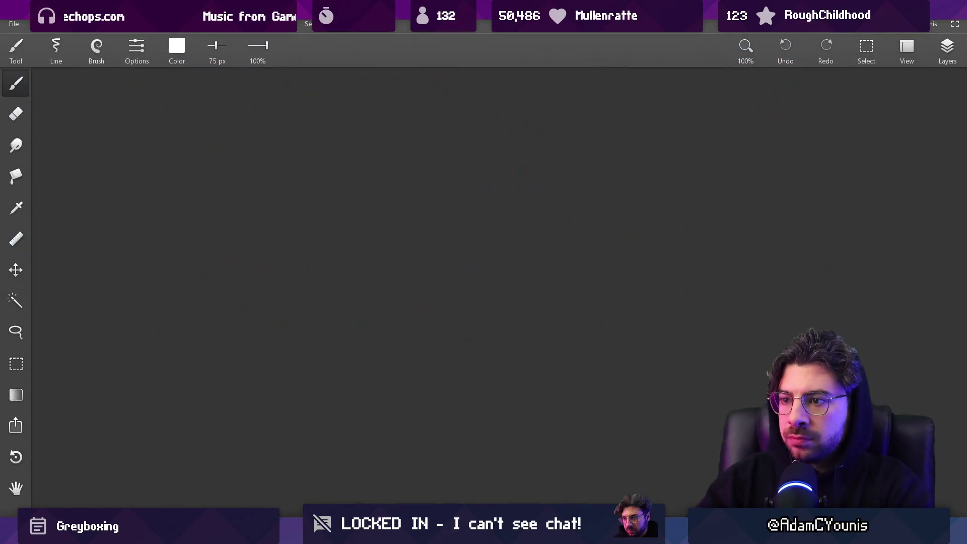
left_click_drag(241, 349, 522, 323)
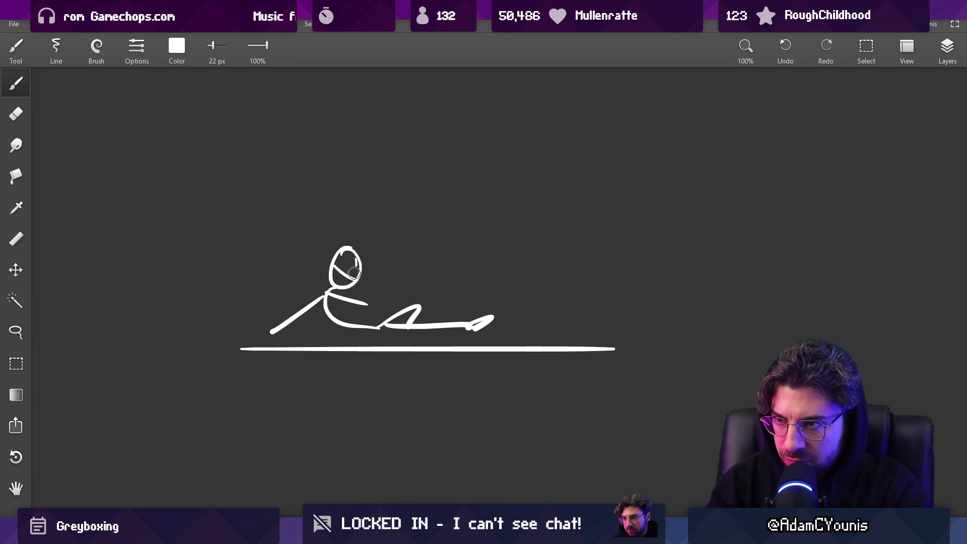
- Add speed arrows with an arrowhead behind the figure, then return to Unity
scroll(327, 369, "down", 3)
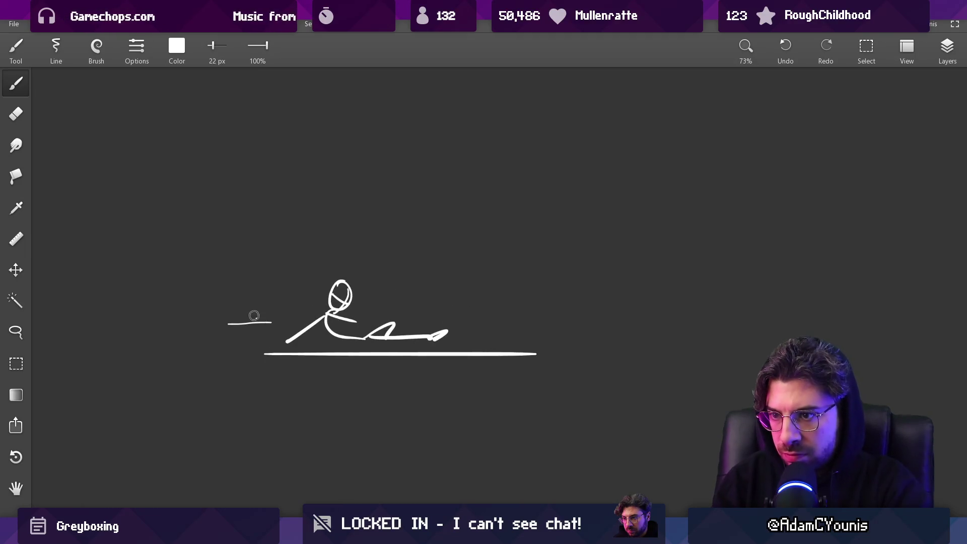
scroll(361, 308, "down", 5)
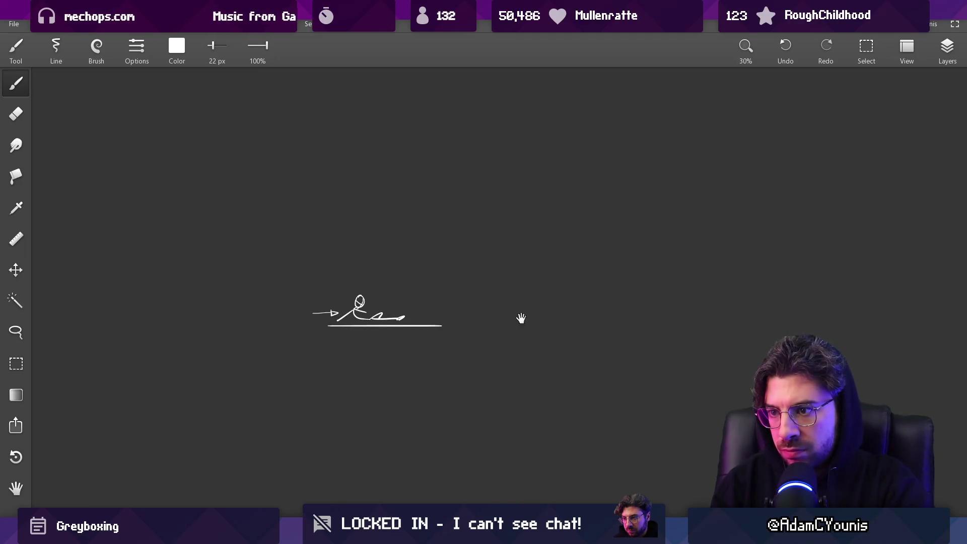
scroll(378, 298, "up", 2)
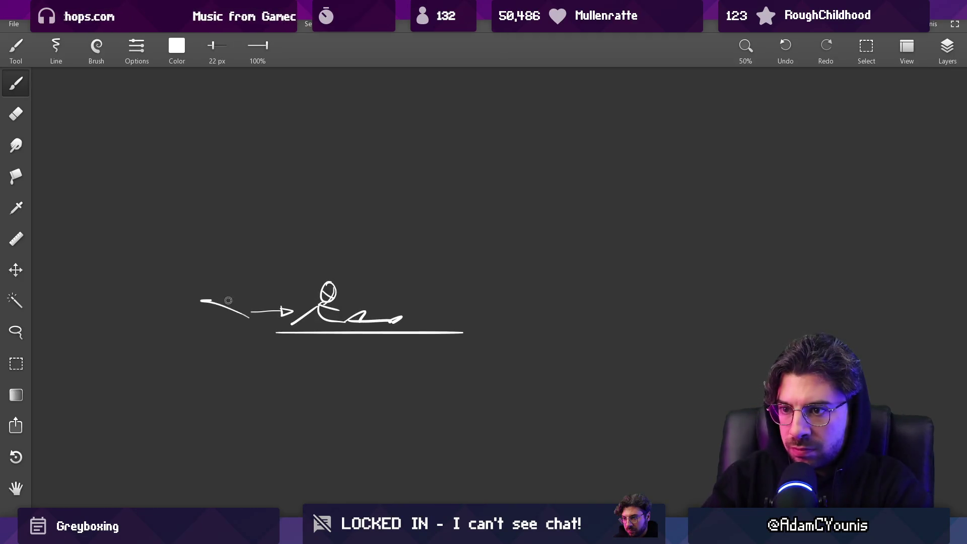
left_click_drag(281, 307, 281, 317)
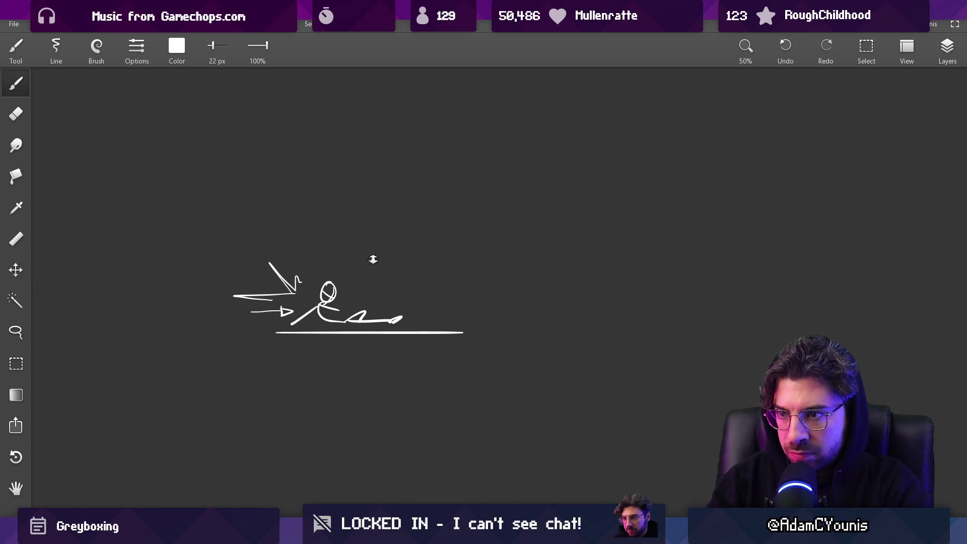
scroll(375, 265, "up", 1)
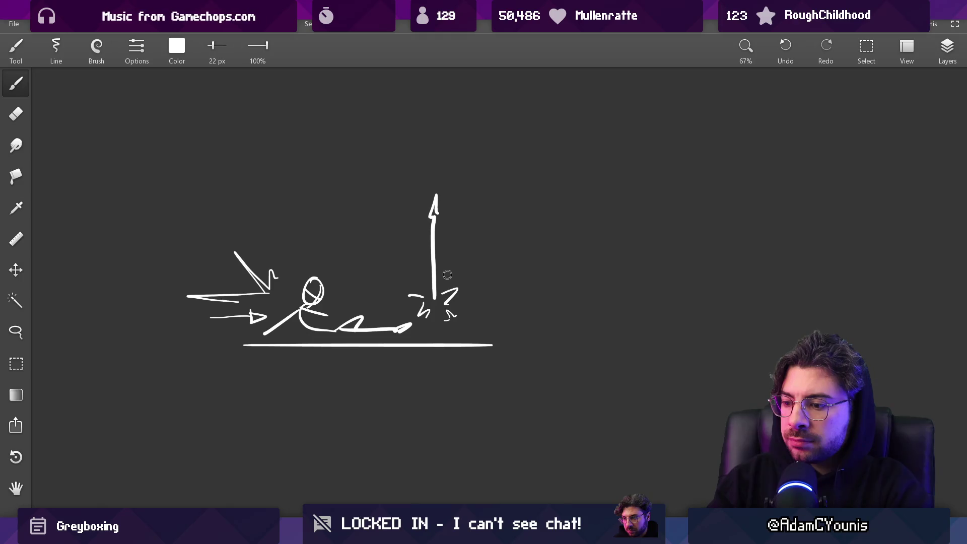
key("alt+Tab")
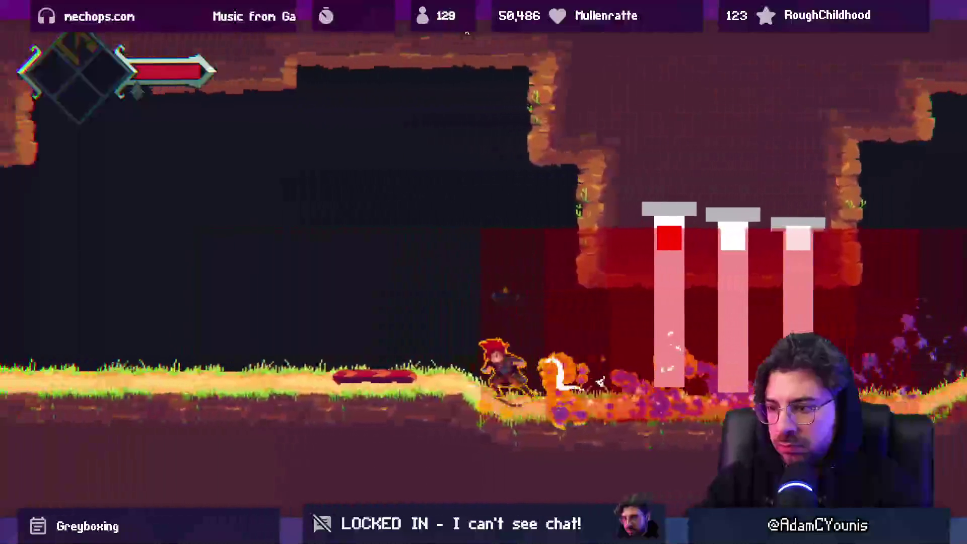
- Exit fullscreen to watch the slide against the slam gates, then return to the Sketchable doodle
key("shift+space")
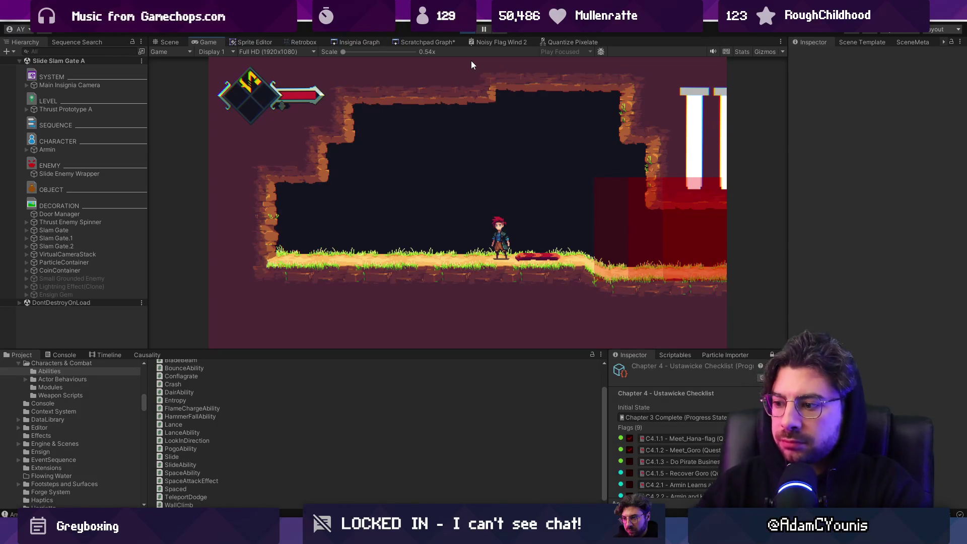
key("alt+Tab")
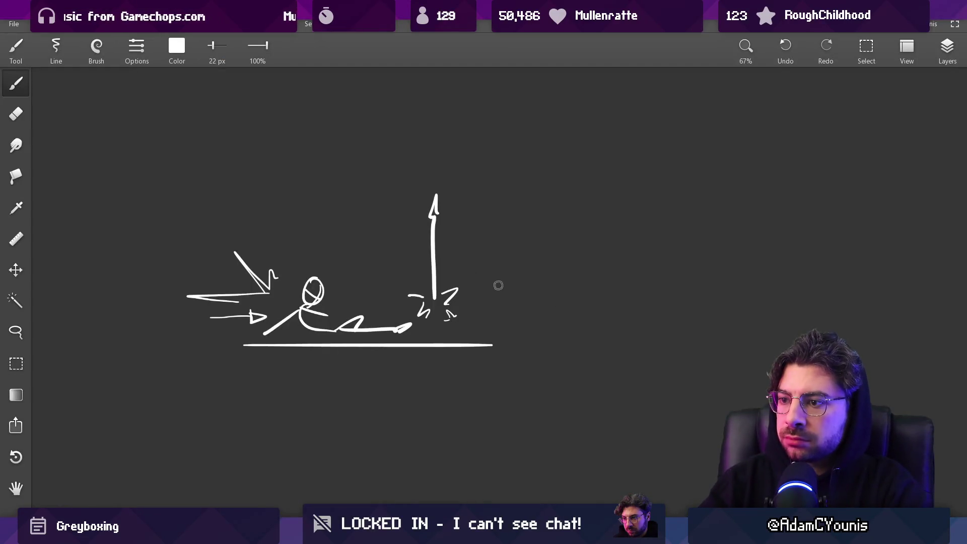
- Sketch a curved stroke right of the upward arrow, undo it, then switch to Figma
mouse_move(481, 298)
left_mouse_down()
mouse_move(511, 212)
mouse_move(488, 155)
left_mouse_up()
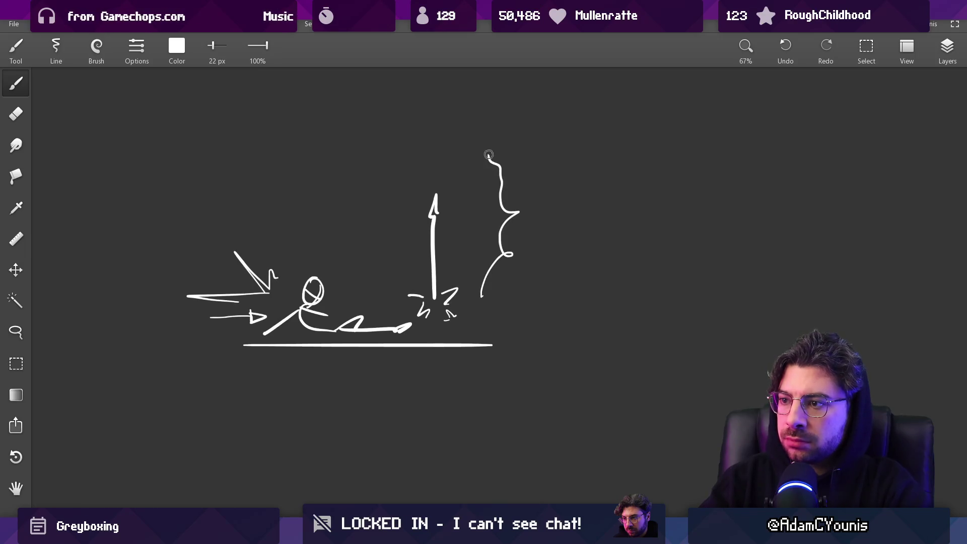
key("ctrl+z")
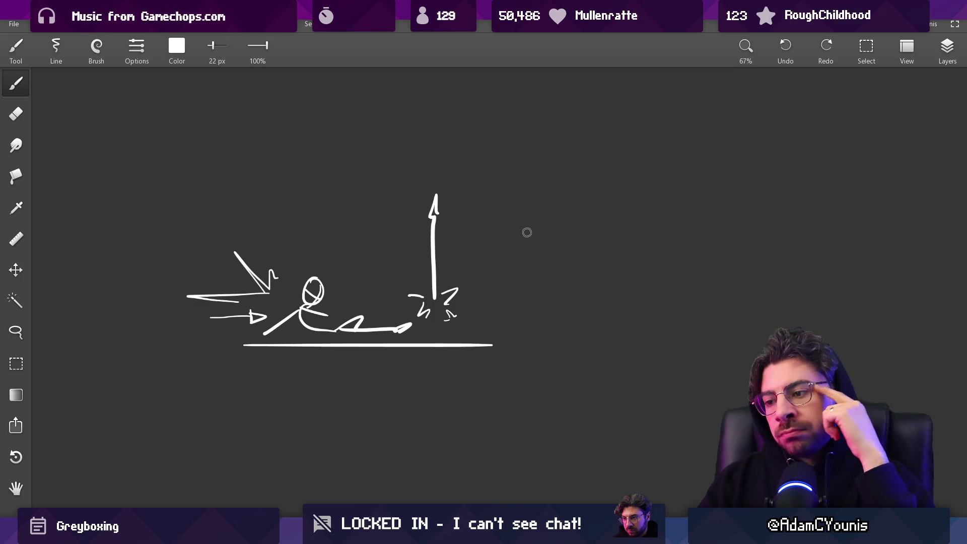
key("alt+Tab")
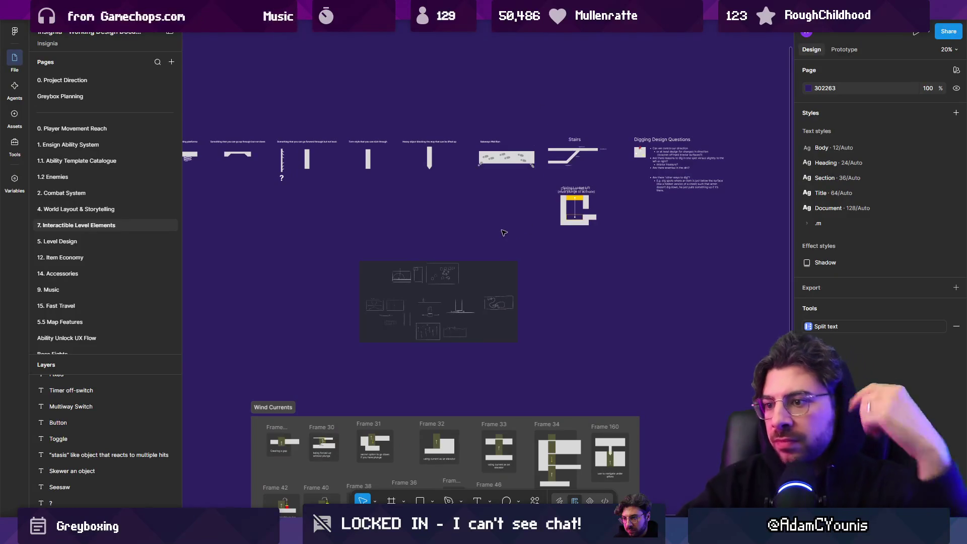
- Go to the 1.1. Ability Template Catalogue page in Figma
scroll(479, 257, "up", 5)
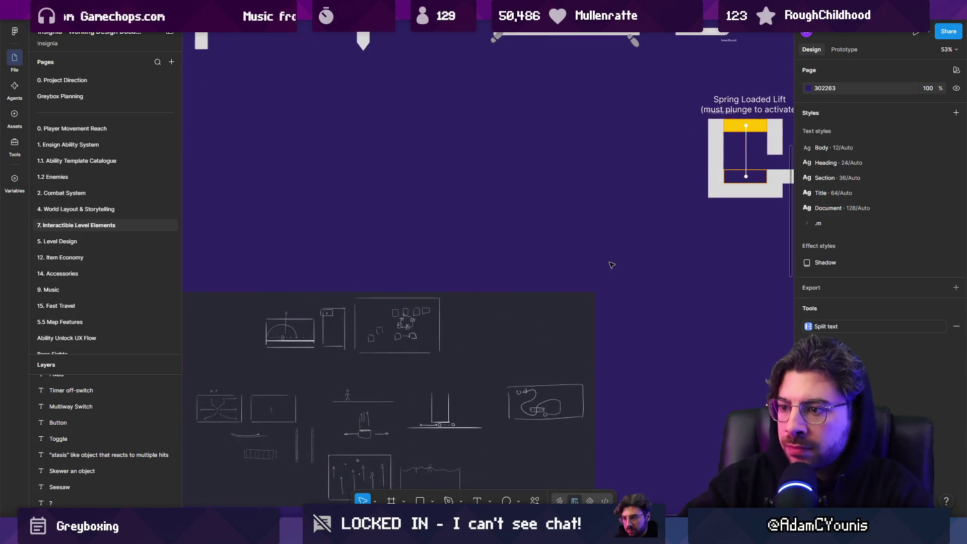
scroll(612, 266, "down", 3)
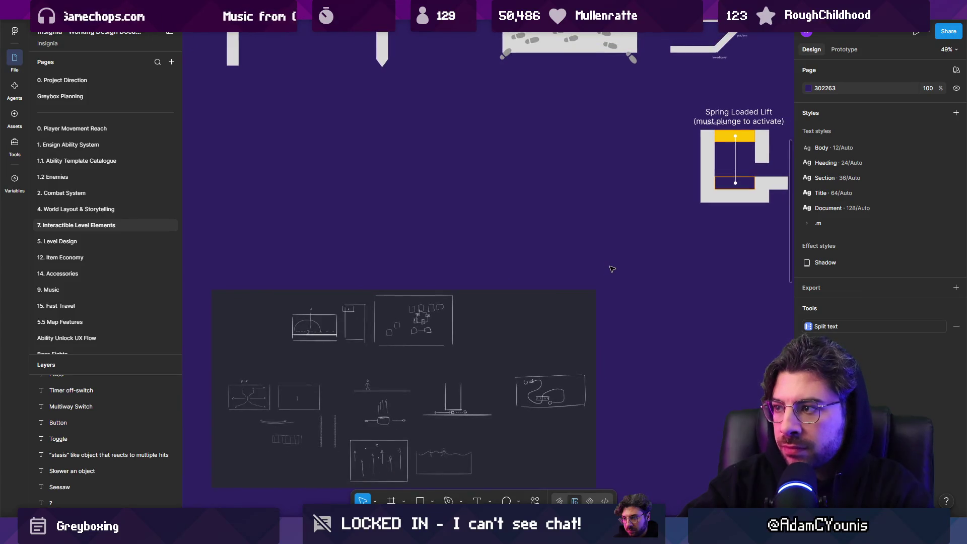
scroll(613, 271, "down", 5)
left_click(76, 209)
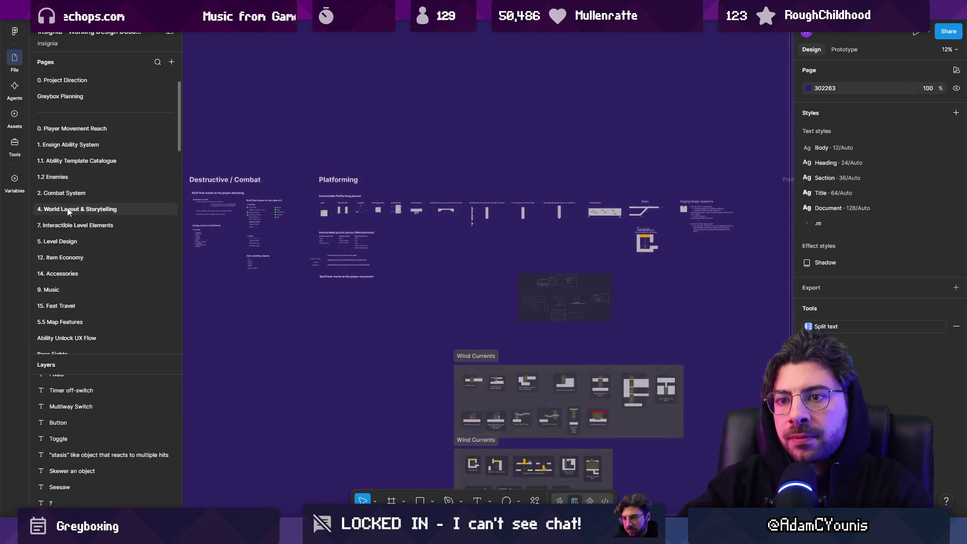
left_click(79, 159)
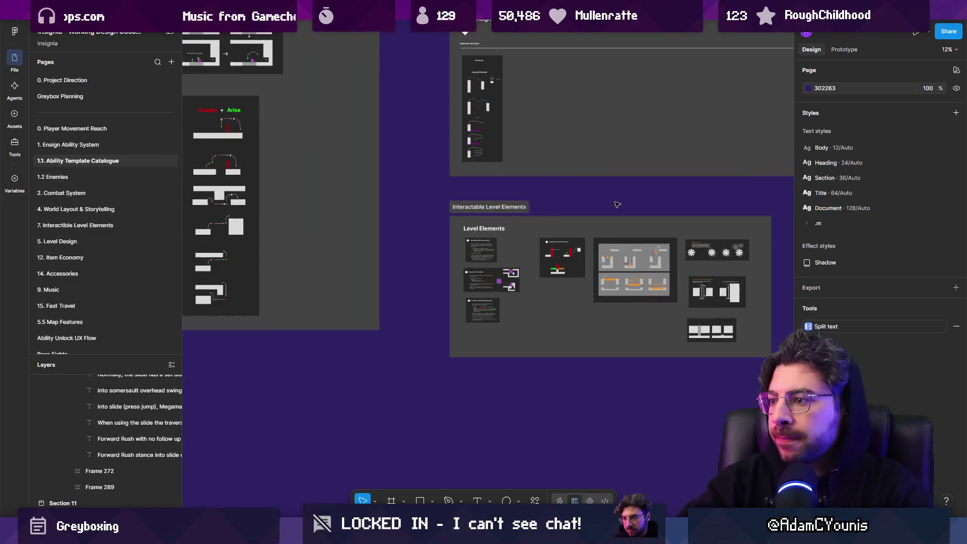
- Bring the Lance and Phase Dash cards into view and select the frame holding the ability cards
scroll(561, 276, "up", 5)
scroll(395, 271, "down", 5)
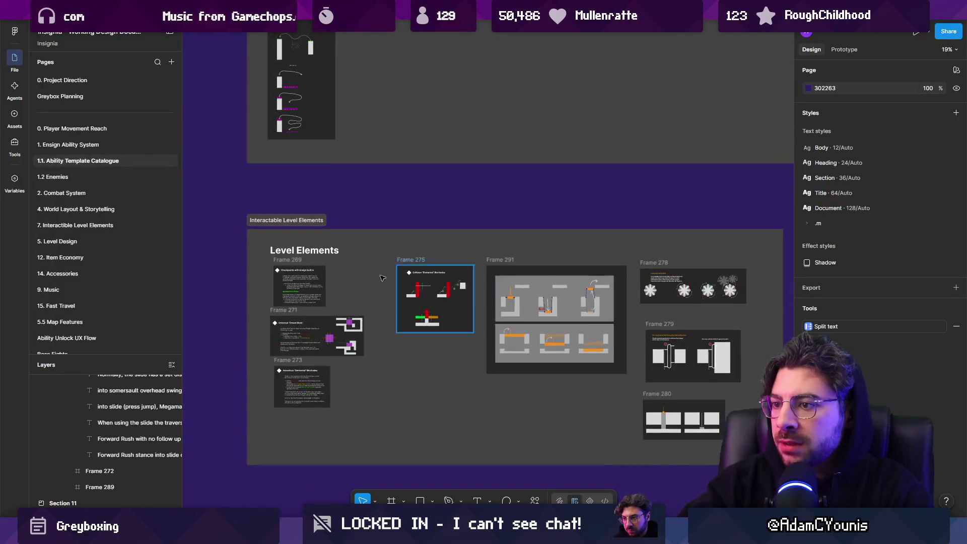
scroll(395, 271, "up", 2)
scroll(457, 189, "down", 5)
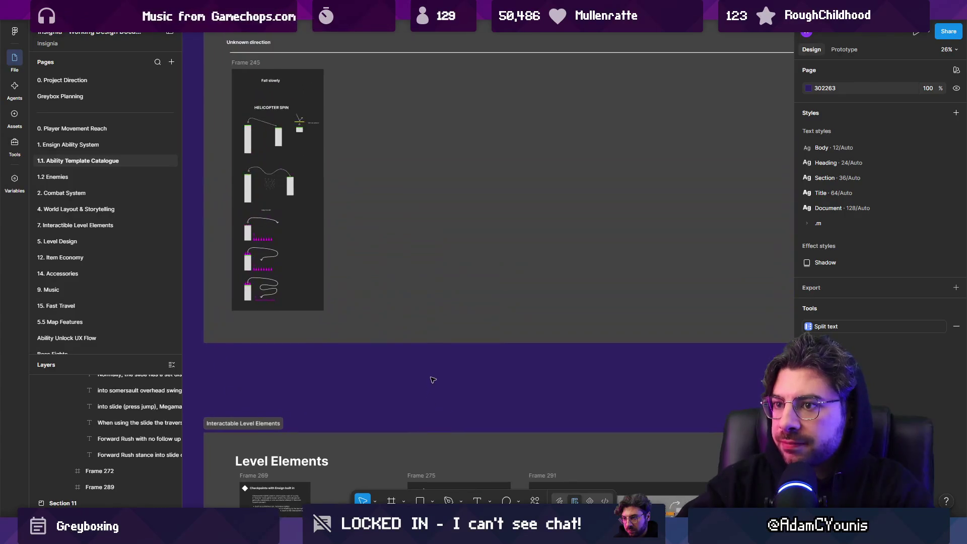
scroll(526, 289, "up", 3)
scroll(526, 289, "up", 3)
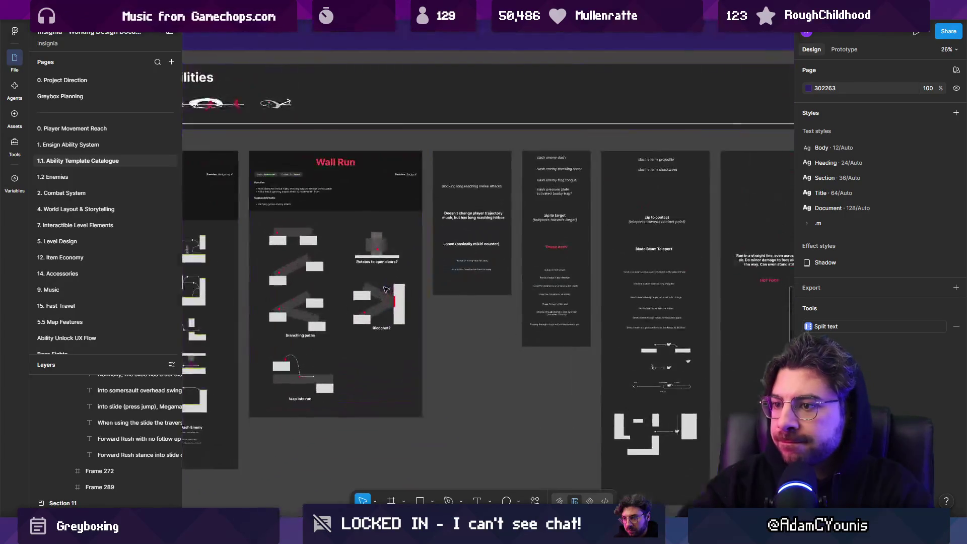
scroll(423, 286, "left", 4)
scroll(466, 285, "left", 1)
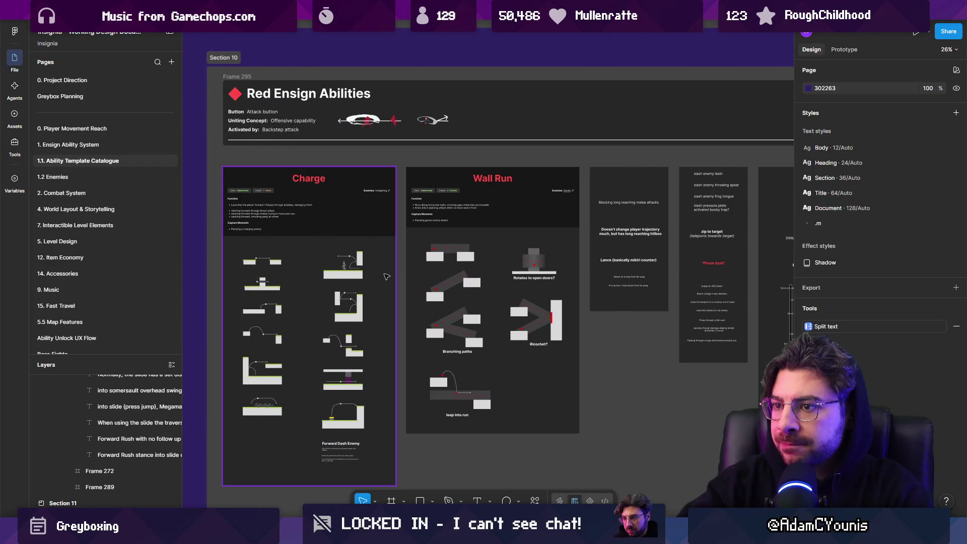
scroll(386, 278, "right", 6)
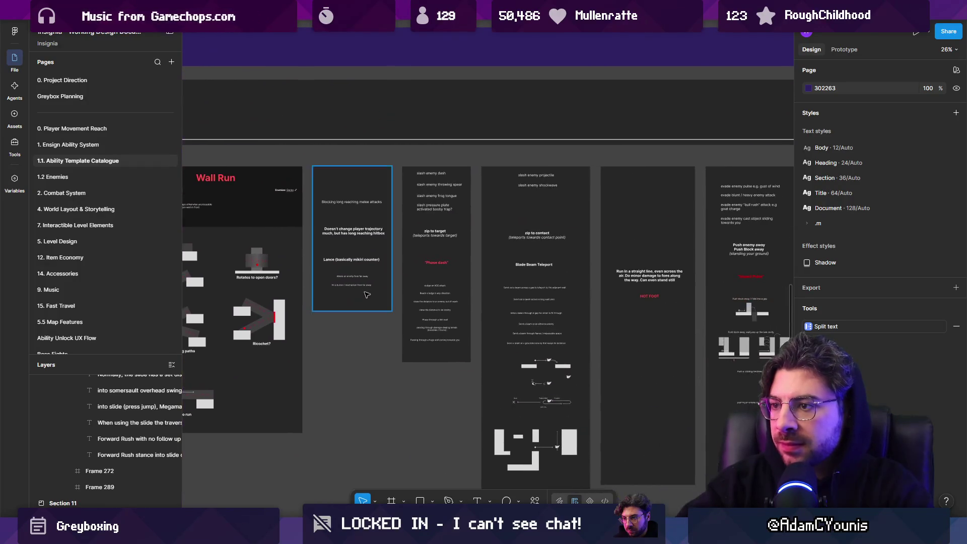
scroll(448, 291, "left", 2)
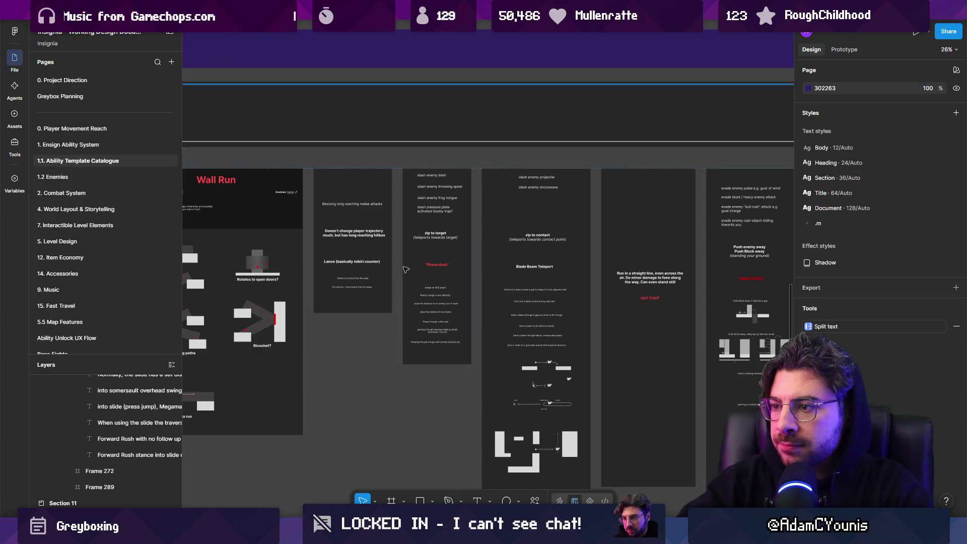
scroll(611, 294, "up", 4)
scroll(555, 301, "right", 3)
scroll(554, 301, "down", 3)
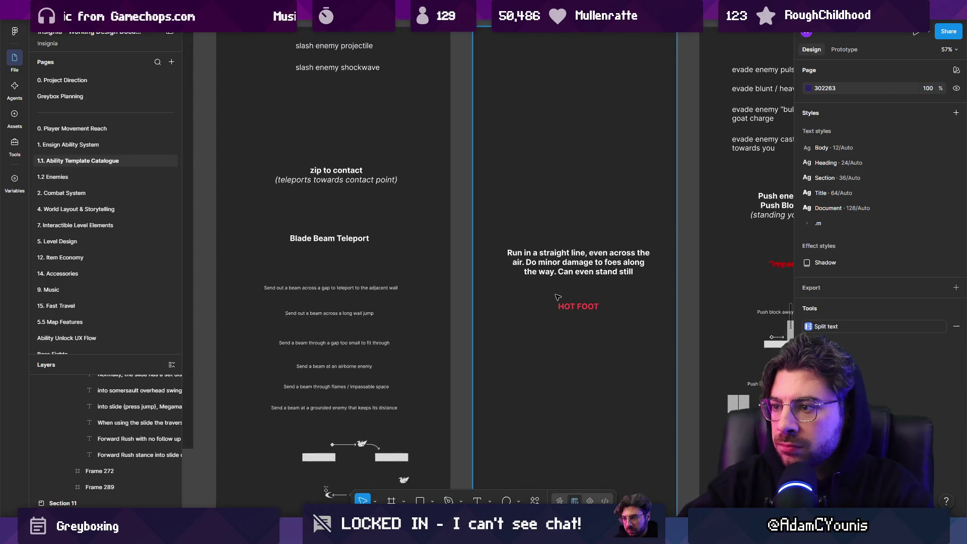
mouse_move(504, 295)
left_mouse_down()
mouse_move(680, 353)
mouse_move(712, 353)
left_mouse_up()
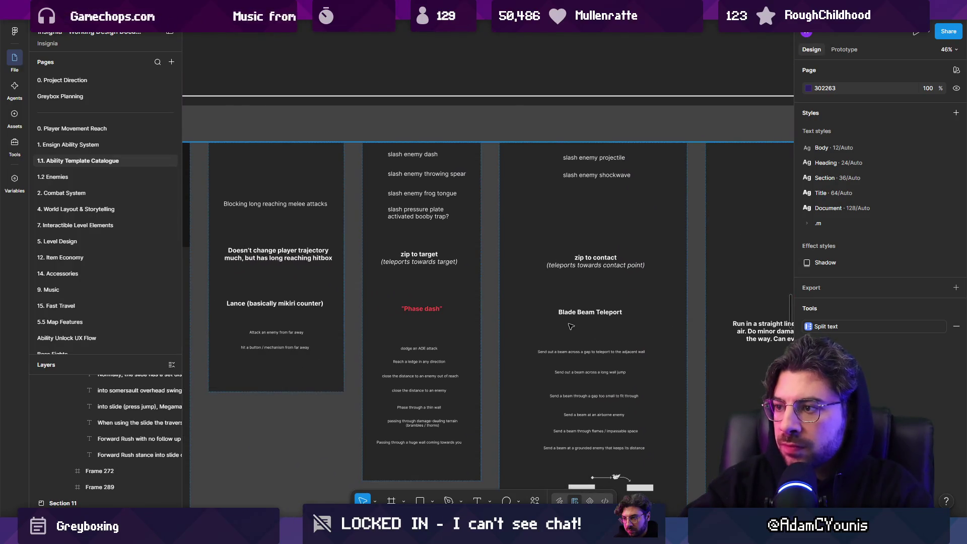
left_click(541, 314)
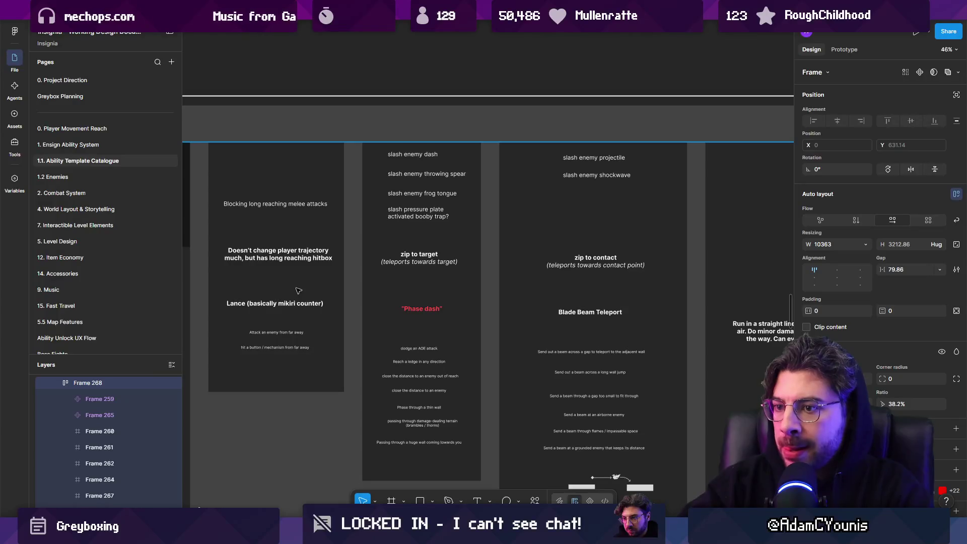
- Move the Lance blocking-attack card (Frame 260) three places right in the ability row
scroll(287, 283, "up", 2)
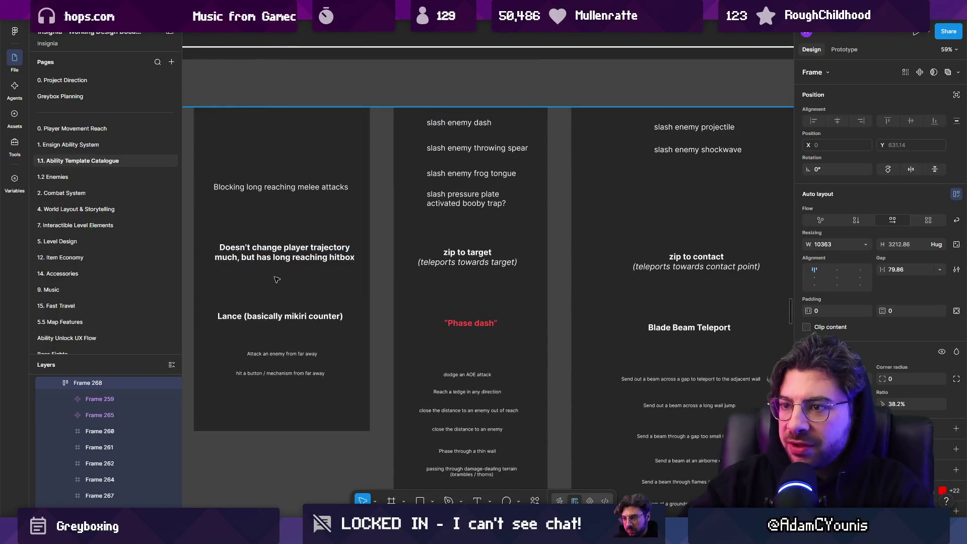
left_click(277, 280)
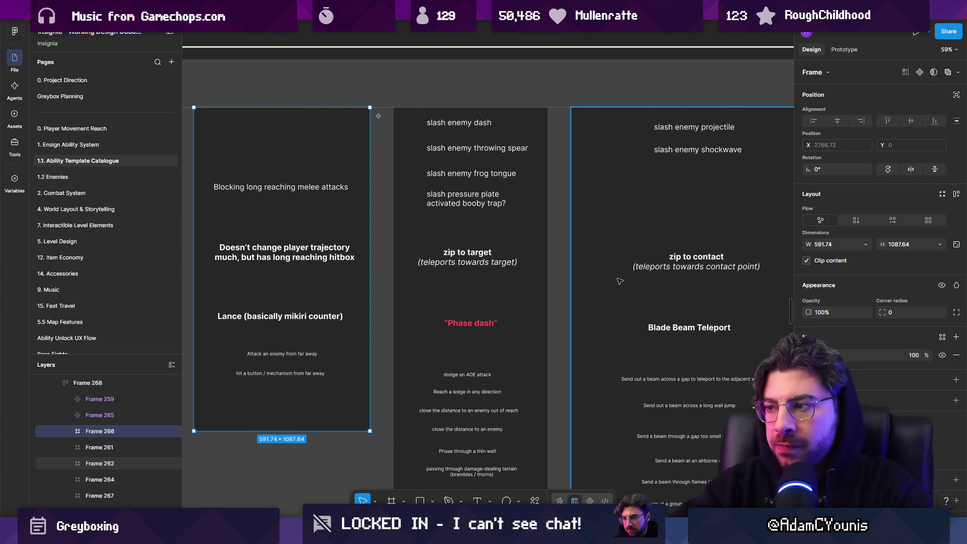
scroll(295, 252, "down", 5)
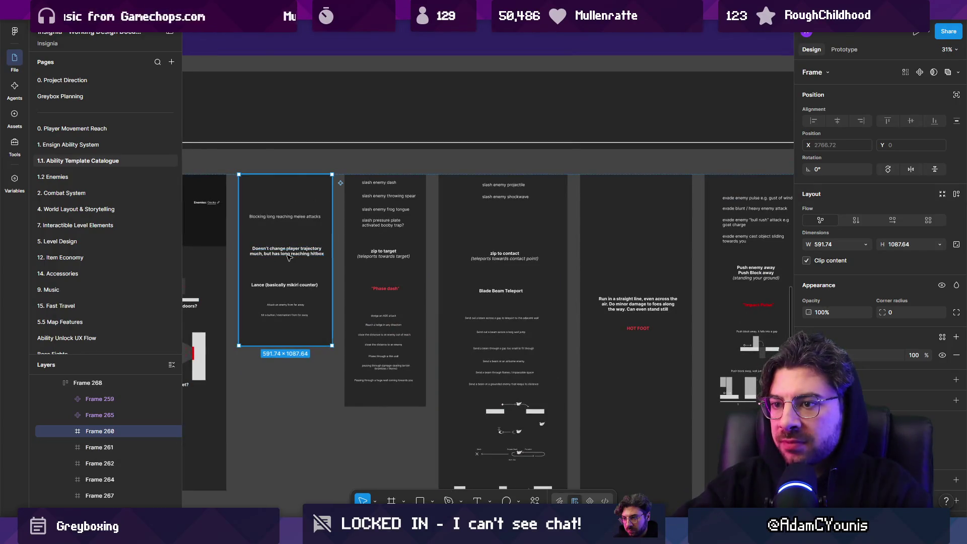
key("Right")
key("Right")
key("Right")
scroll(398, 232, "right", 5)
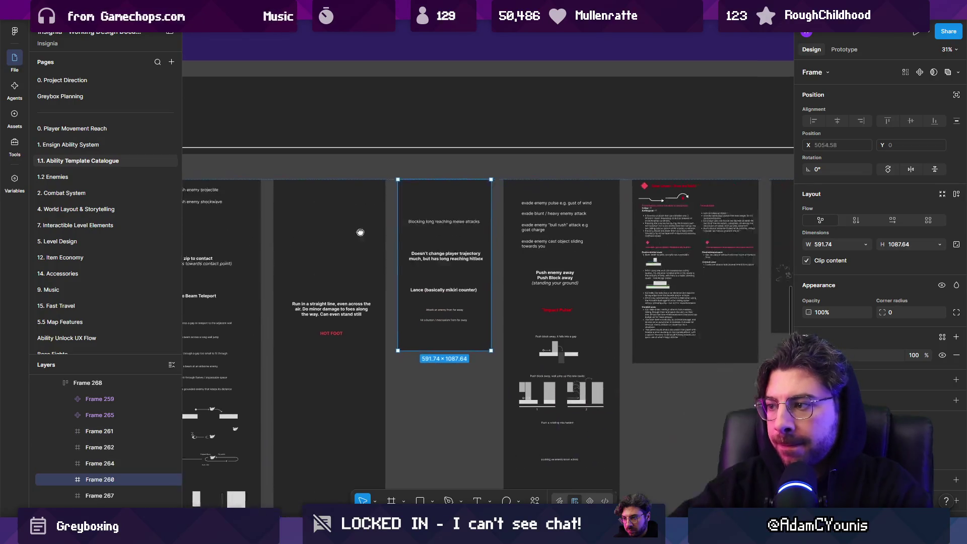
scroll(521, 279, "up", 3)
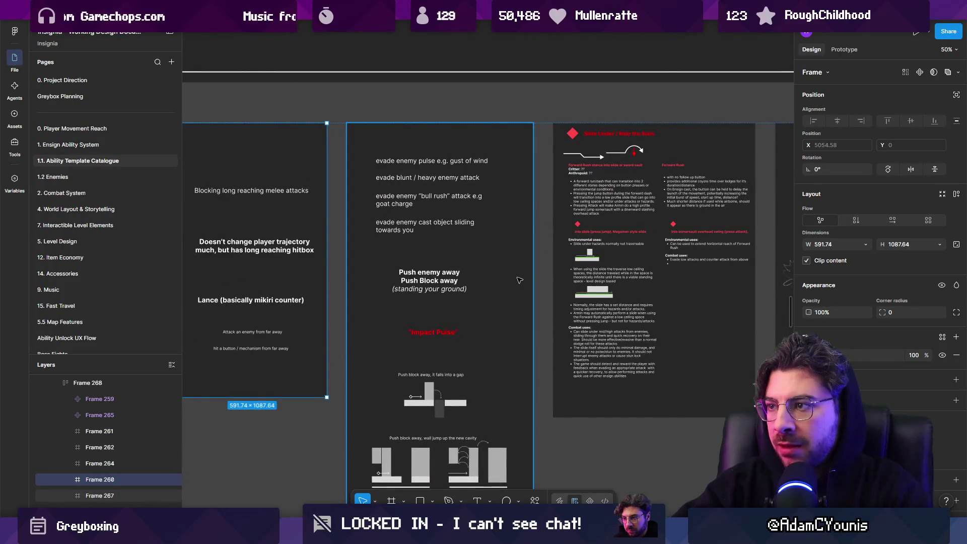
scroll(544, 277, "down", 3)
scroll(568, 291, "down", 3)
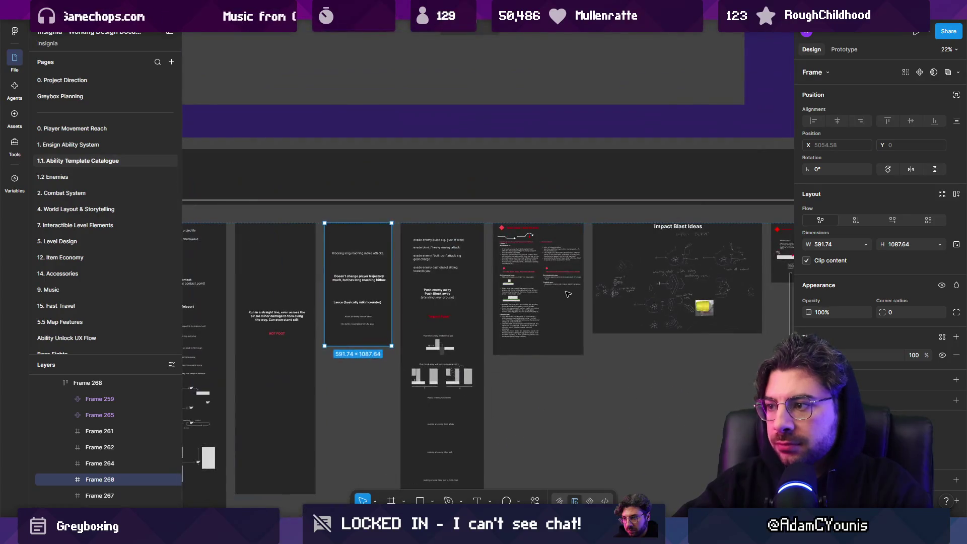
scroll(568, 294, "down", 1)
scroll(559, 307, "up", 4)
- Select the neighbouring evade-enemy frame and zoom around to check the new order
left_click(549, 321)
scroll(550, 322, "down", 3)
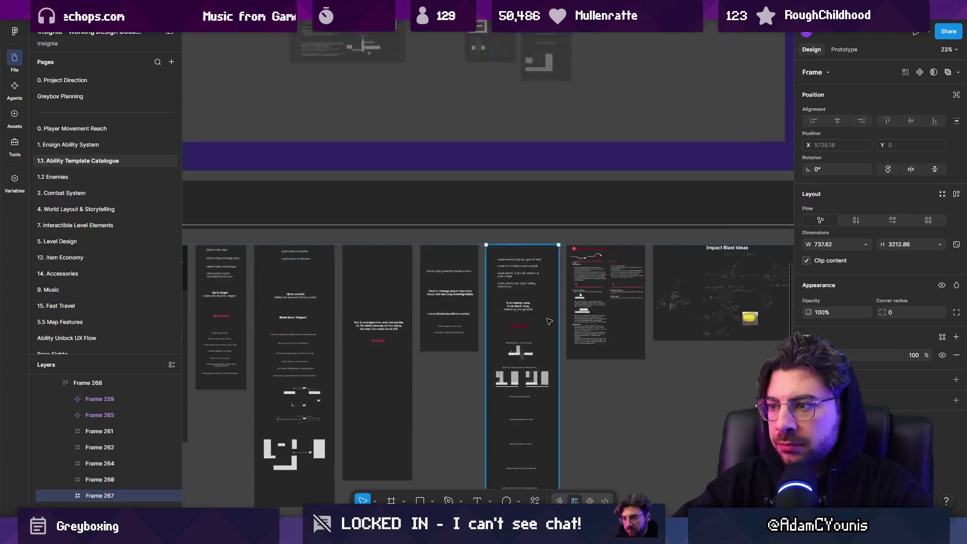
scroll(655, 302, "up", 8)
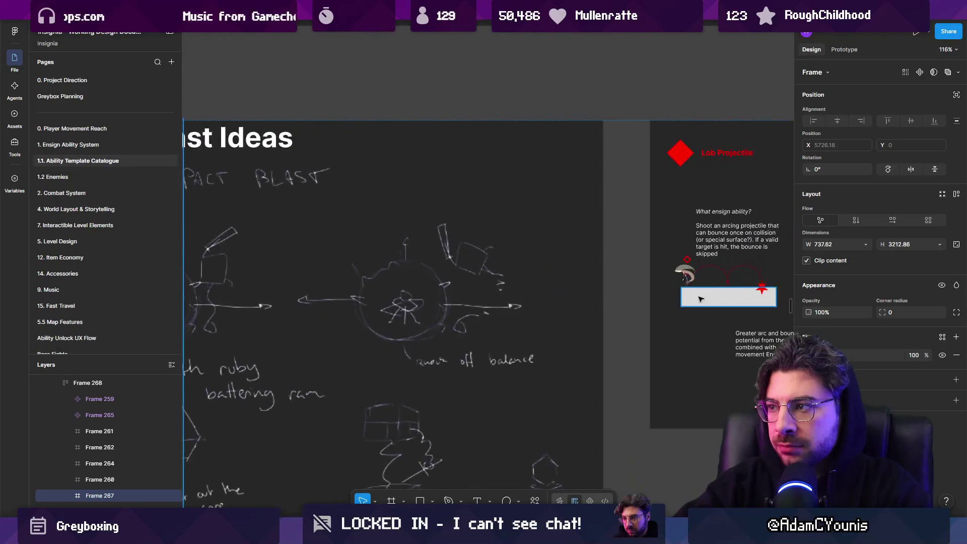
scroll(717, 298, "down", 5)
scroll(518, 283, "up", 4)
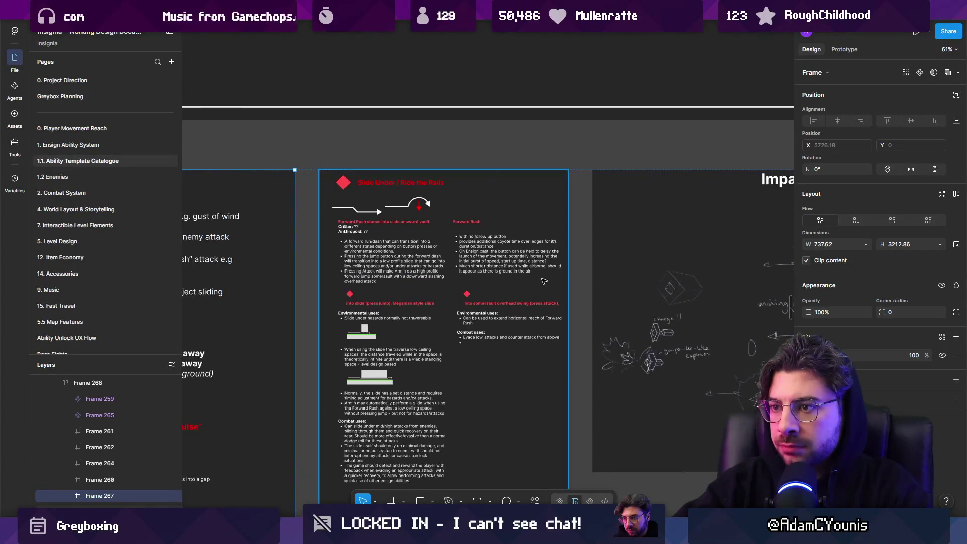
scroll(452, 318, "up", 4)
scroll(452, 318, "up", 1)
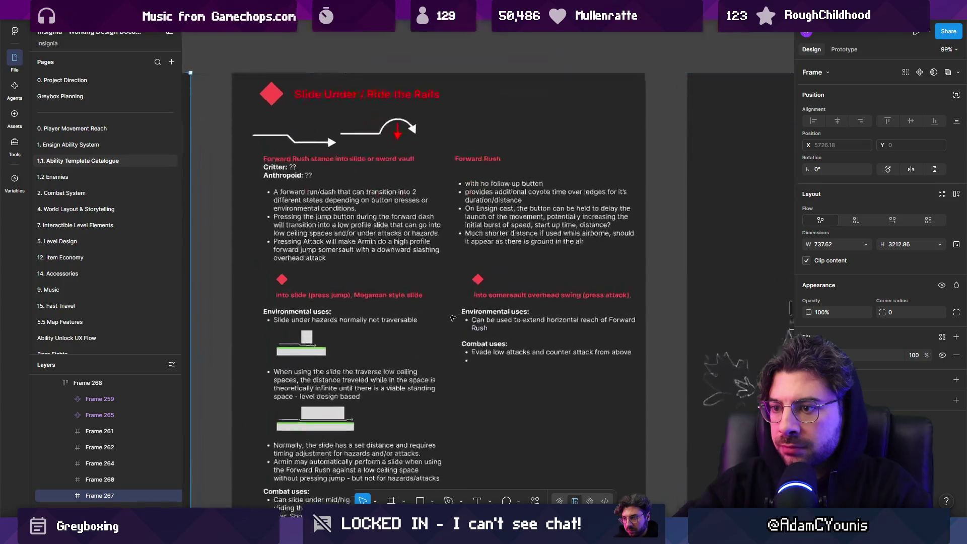
scroll(406, 318, "down", 10)
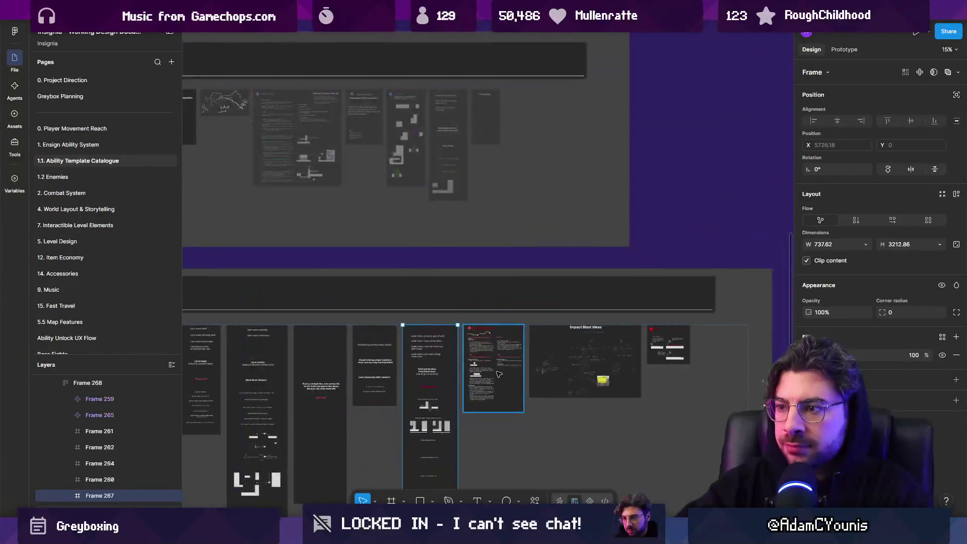
- Zoom and pan over the Gravity / Meteor and Gravity Slam ability frames
scroll(595, 361, "down", 3)
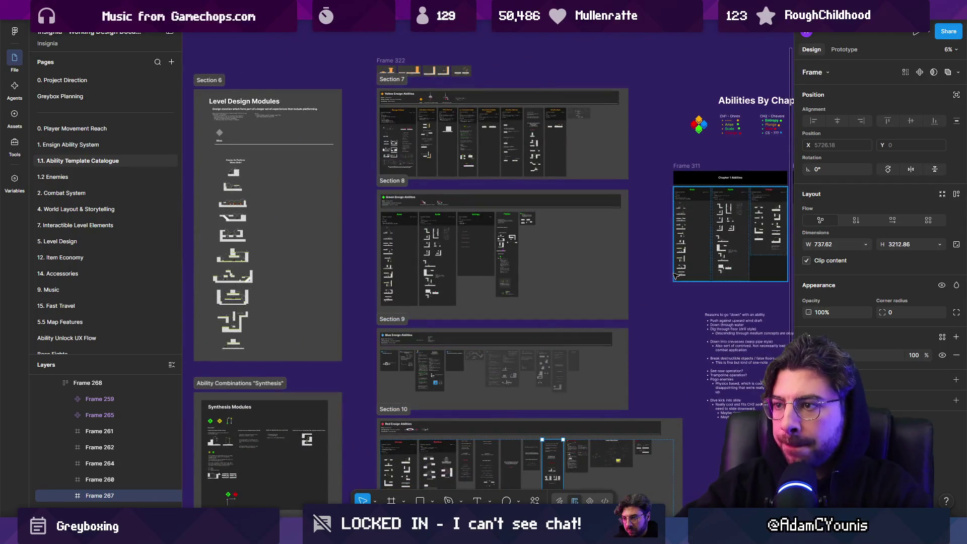
scroll(332, 138, "up", 3)
scroll(332, 138, "up", 3)
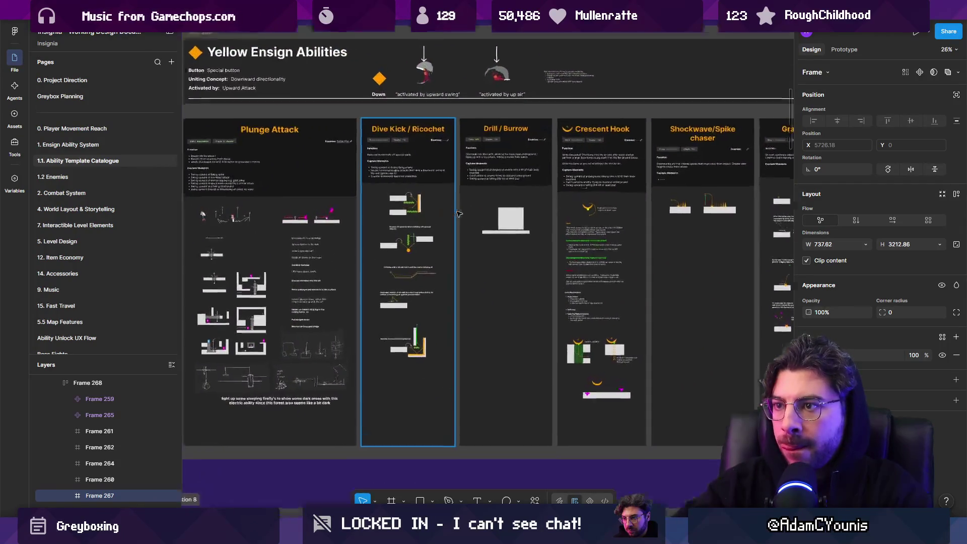
scroll(479, 235, "right", 4)
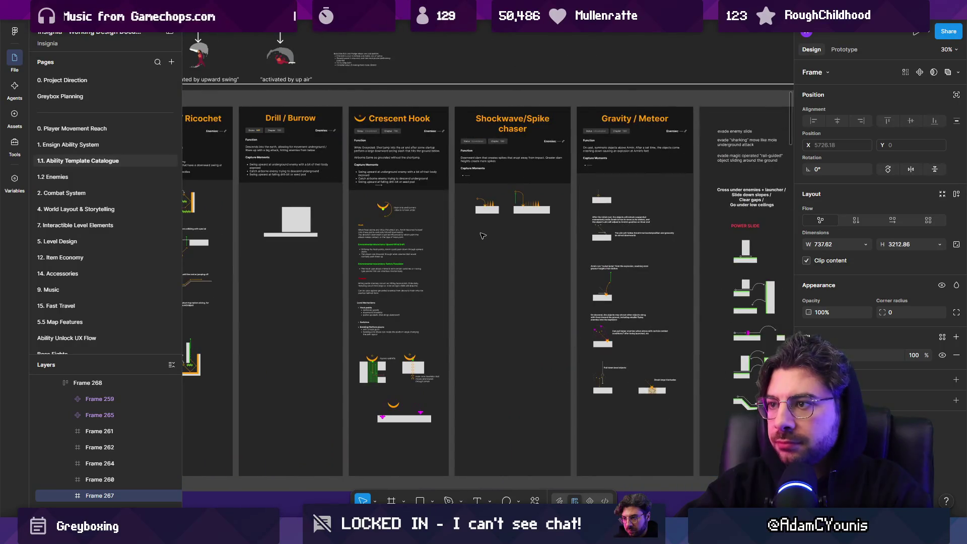
scroll(593, 266, "up", 3)
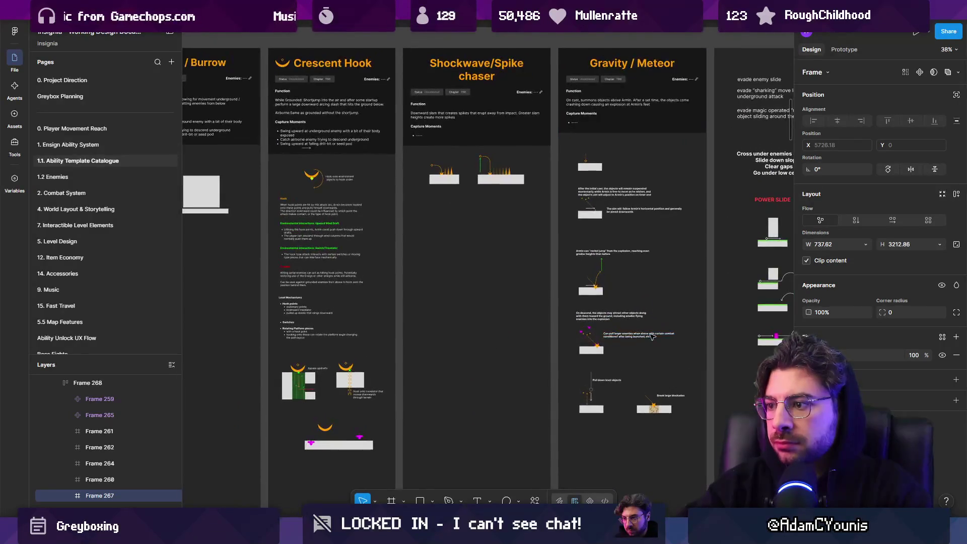
- Look over the Power Slide frame, then return to the Unity editor
left_click_drag(654, 319, 532, 316)
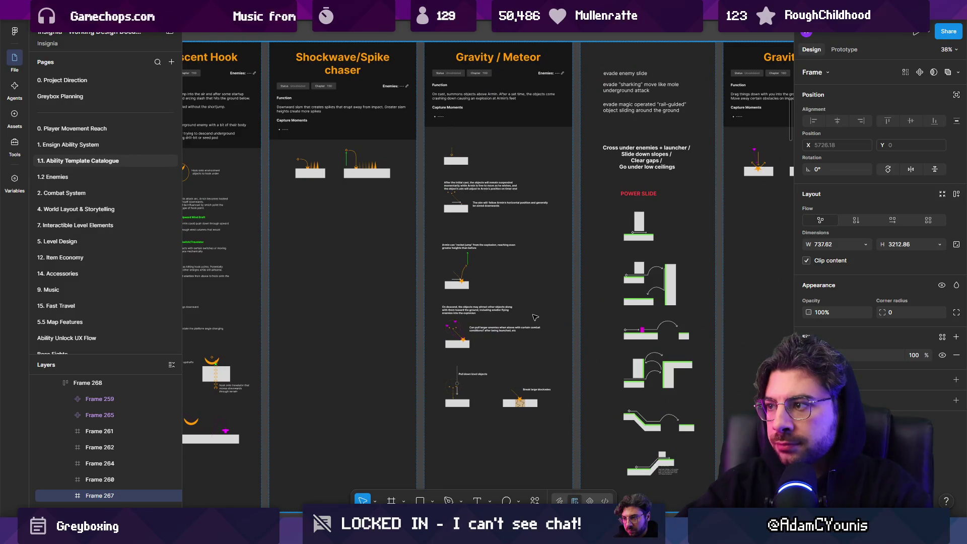
scroll(535, 317, "right", 4)
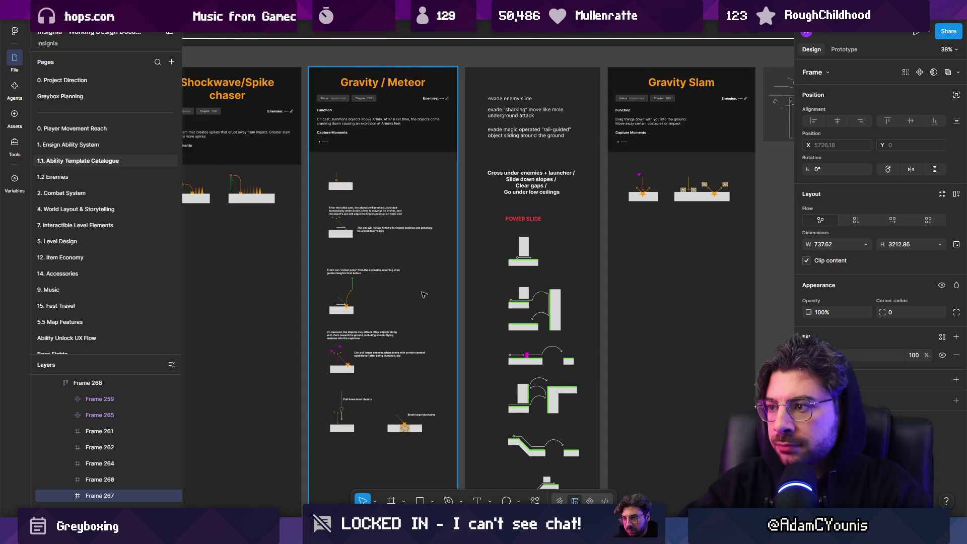
scroll(532, 303, "up", 3)
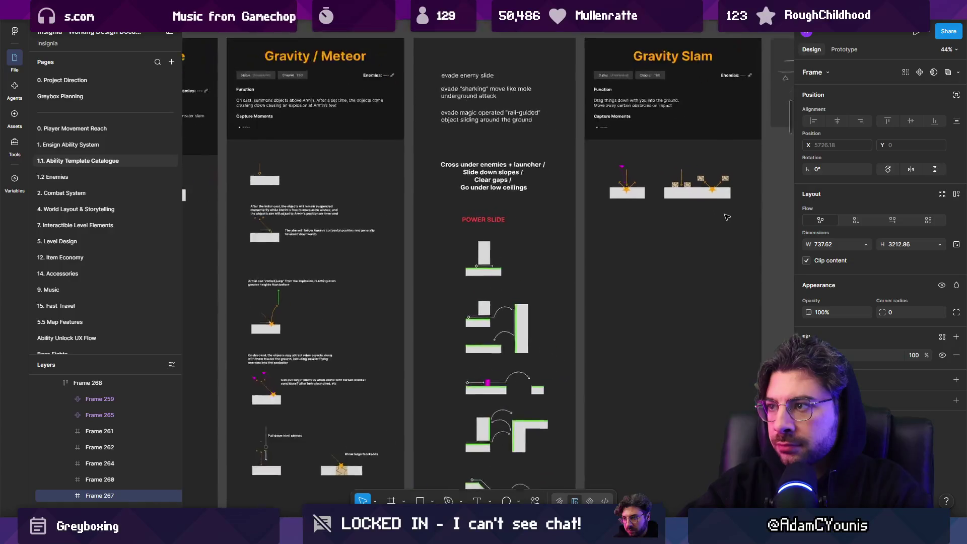
scroll(474, 218, "up", 4)
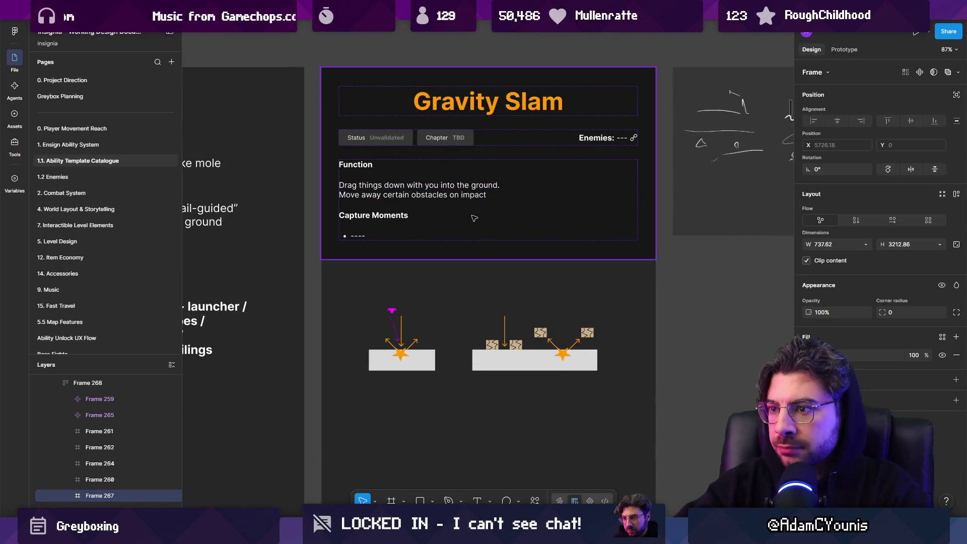
scroll(527, 291, "down", 4)
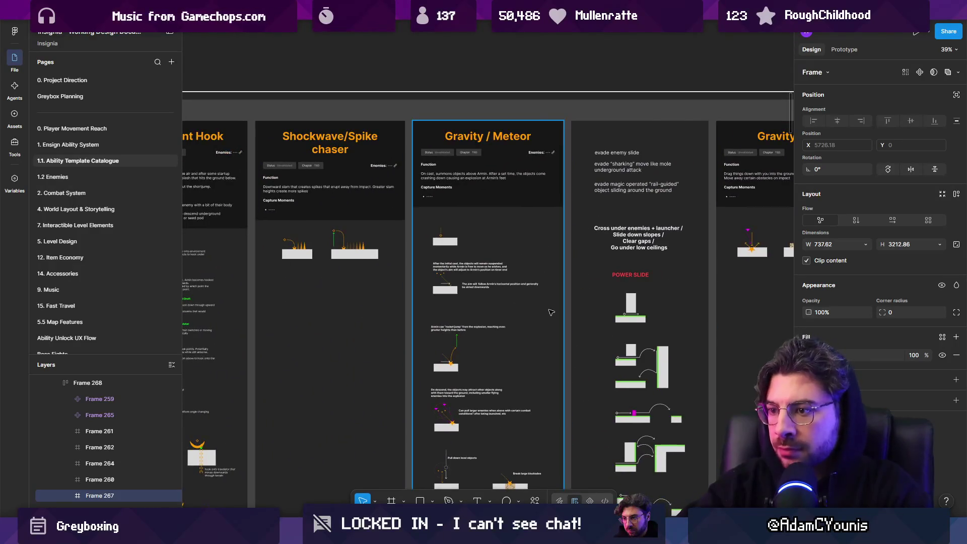
scroll(495, 292, "right", 3)
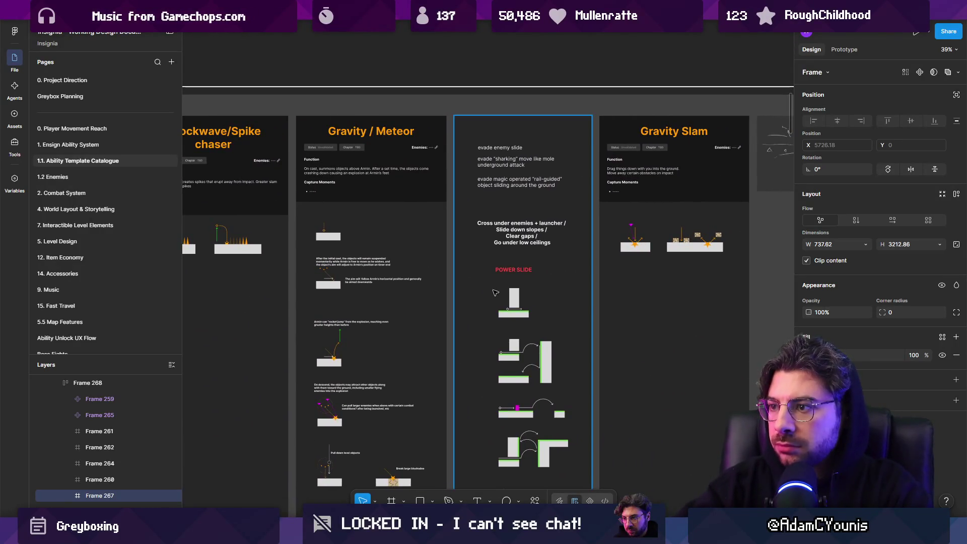
scroll(578, 291, "up", 3)
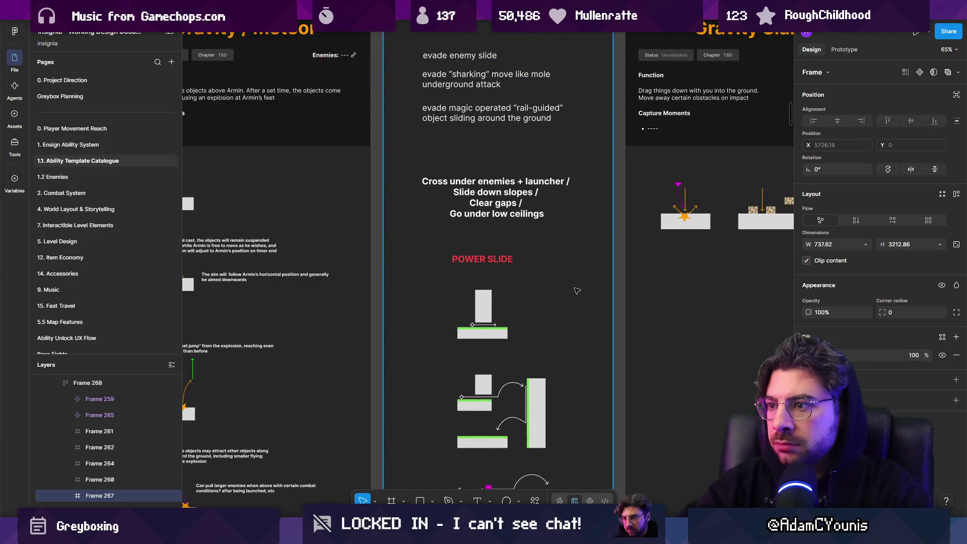
scroll(577, 291, "down", 10)
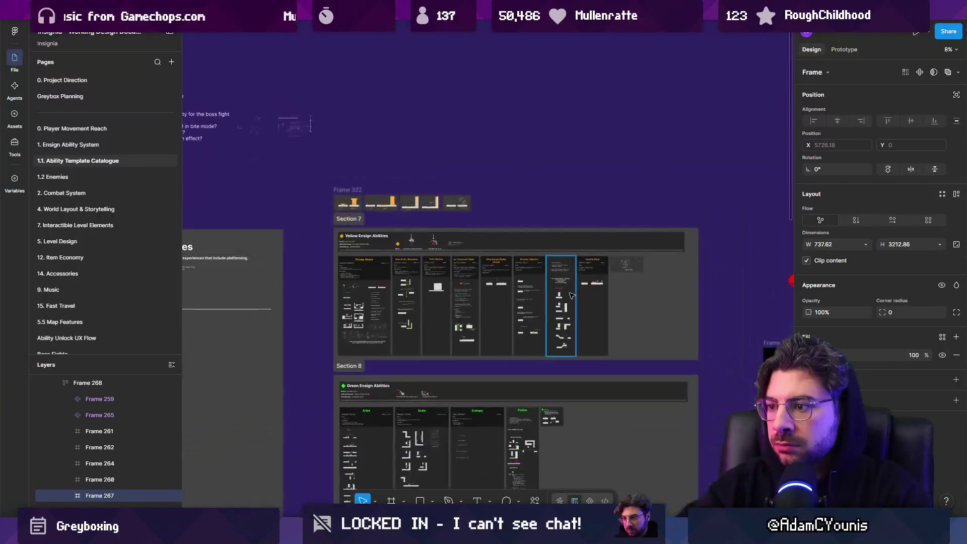
scroll(572, 296, "down", 2)
key("alt+Tab")
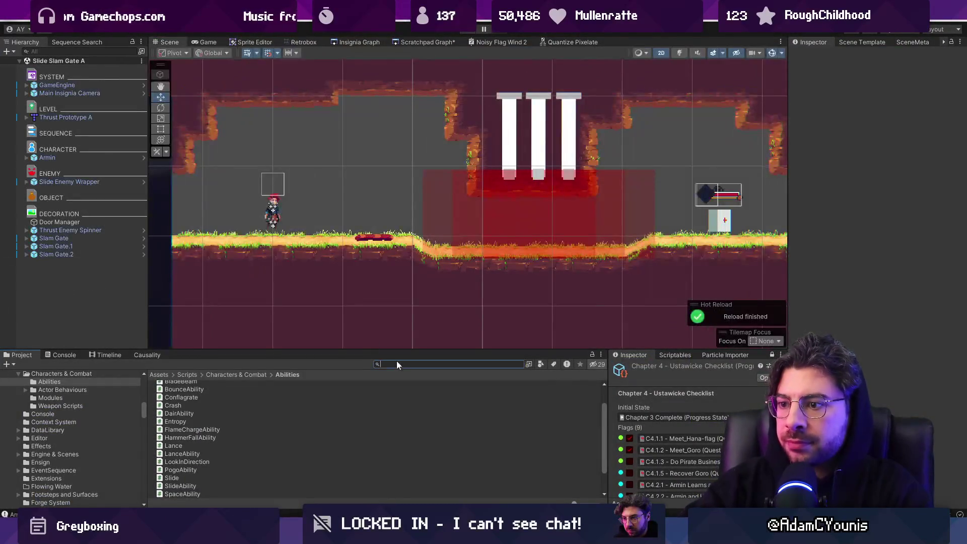
- Search the project for 'slide ability' and inspect the Slide Ability asset's Colour
left_click(397, 362)
type("poqwe")
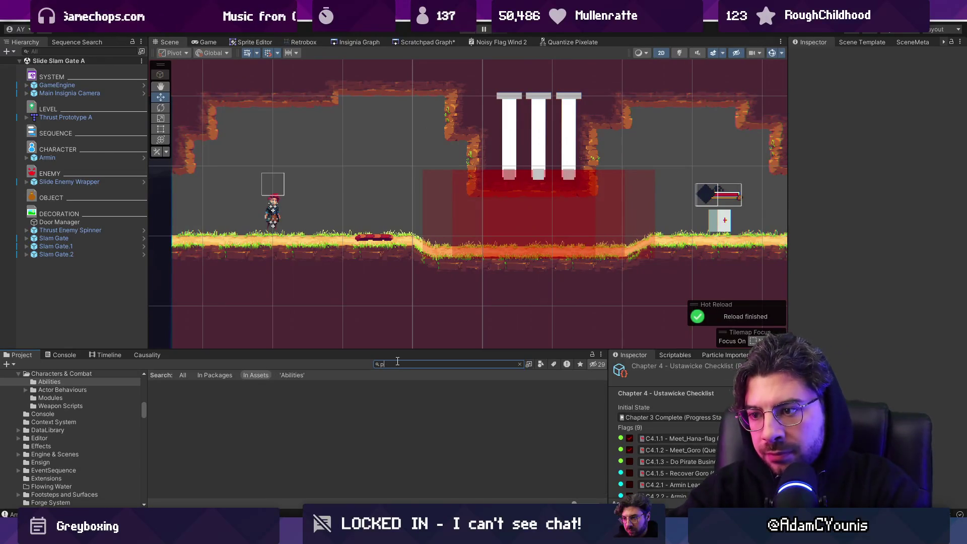
type("owerslide")
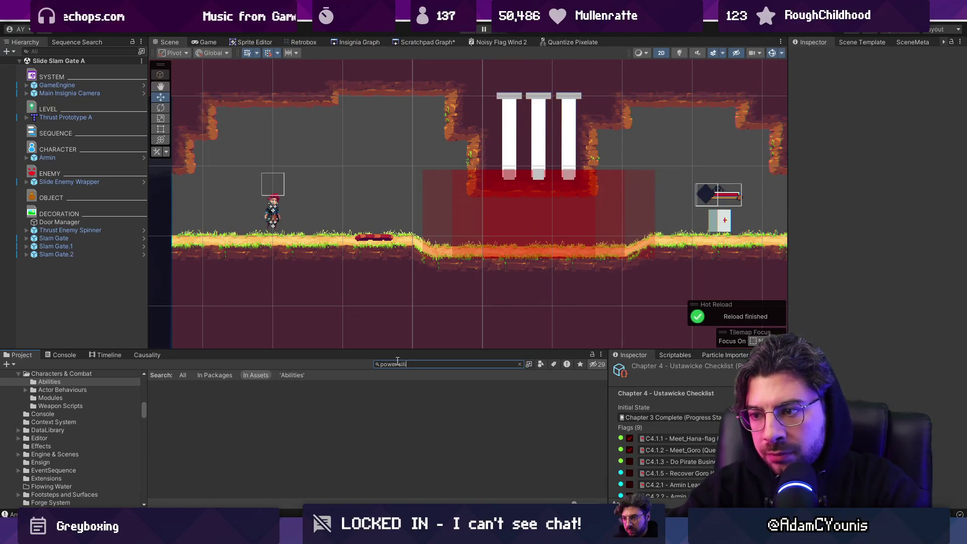
key("ctrl+a")
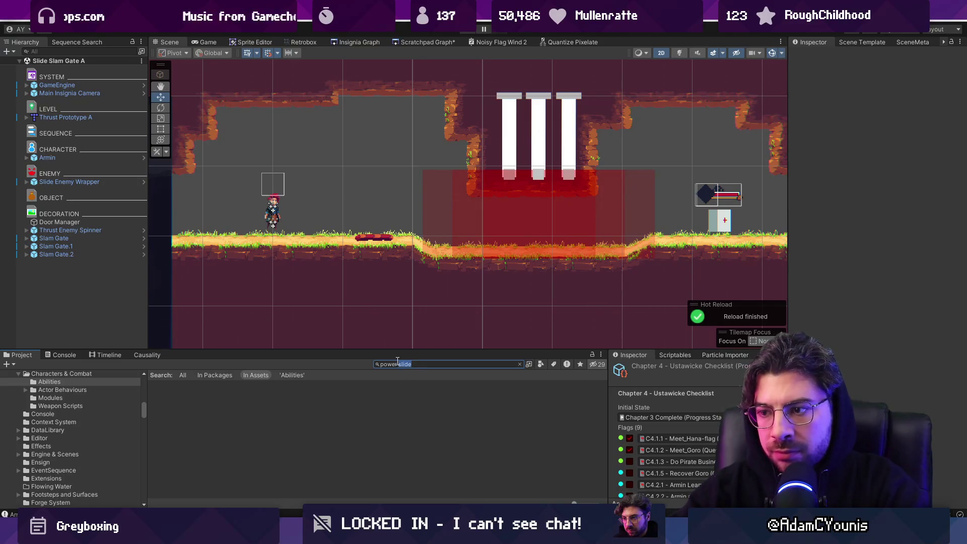
type("slide ability")
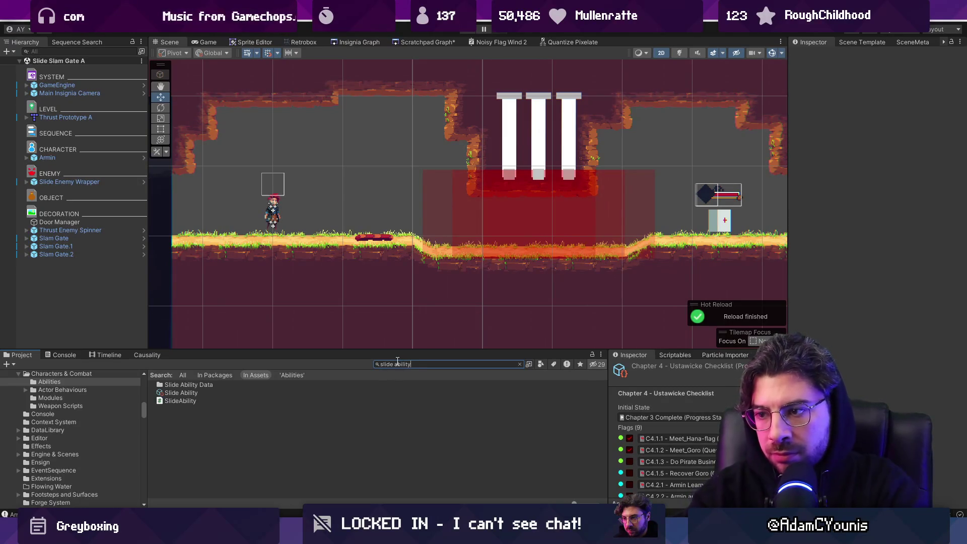
left_click(211, 393)
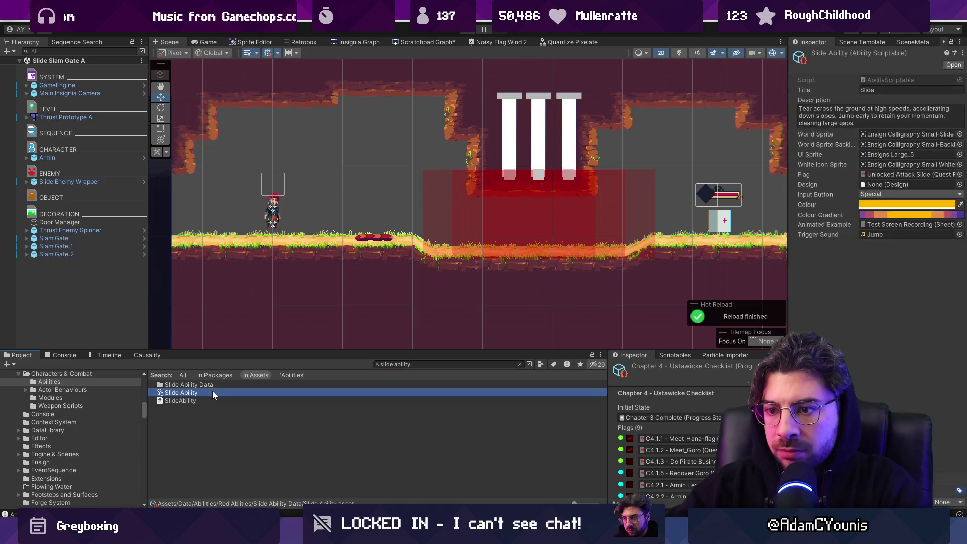
left_click(872, 204)
key("Escape")
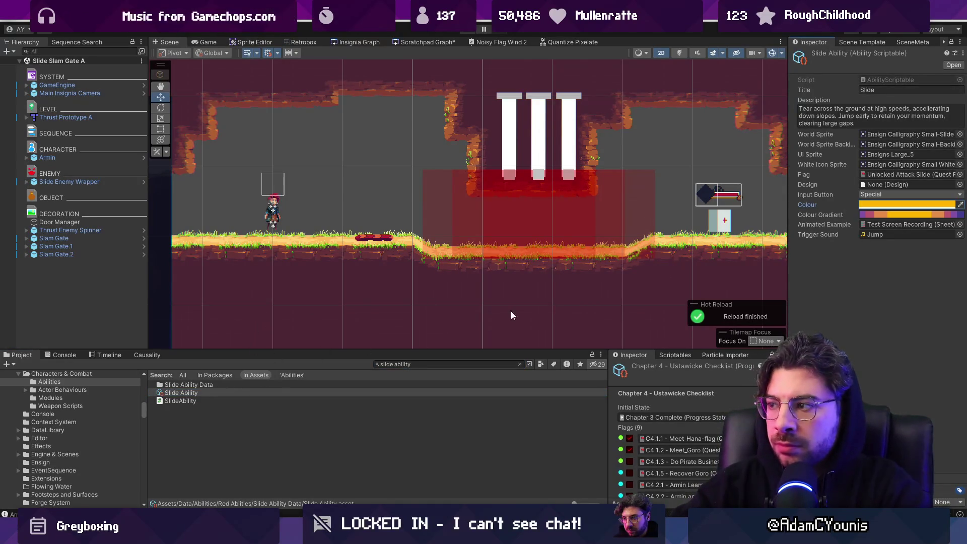
- Move the Slide Ability Data folder into Yellow Abilities, then back into Red Abilities
left_click(248, 374)
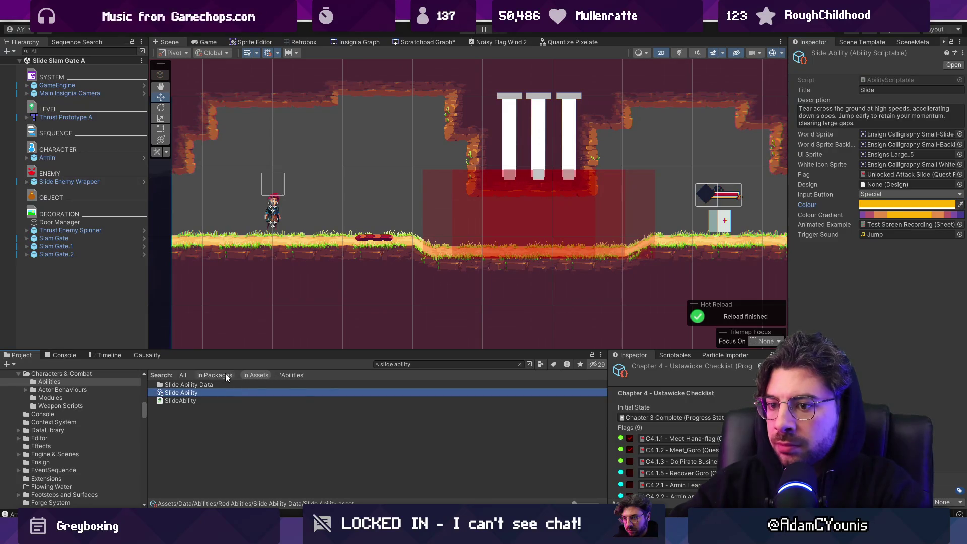
left_click(519, 364)
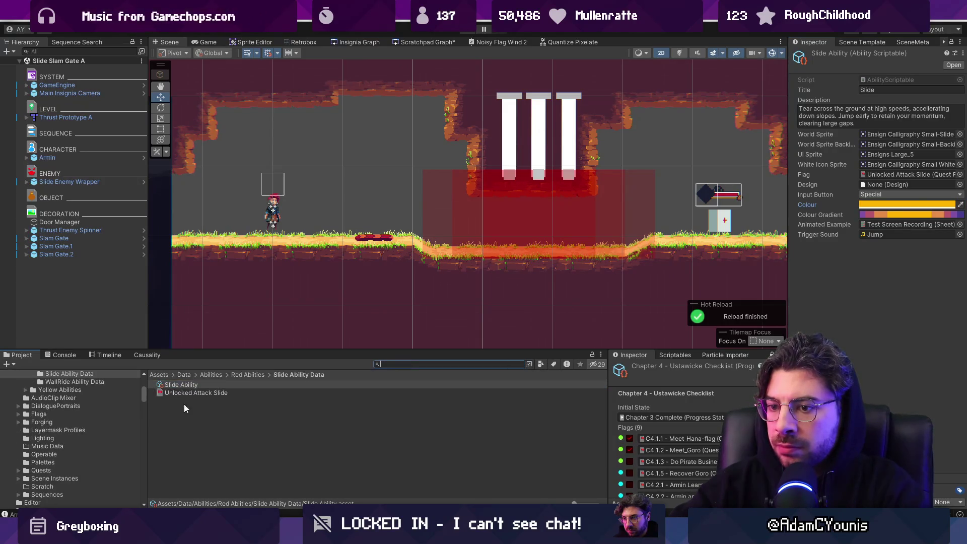
left_click(249, 376)
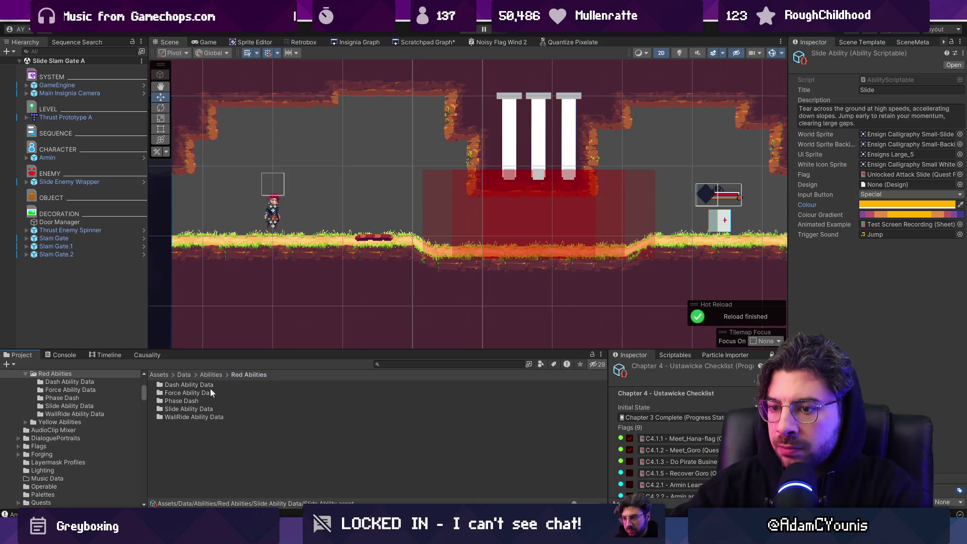
mouse_move(191, 409)
left_mouse_down()
mouse_move(211, 373)
mouse_move(210, 401)
mouse_move(78, 374)
left_mouse_up()
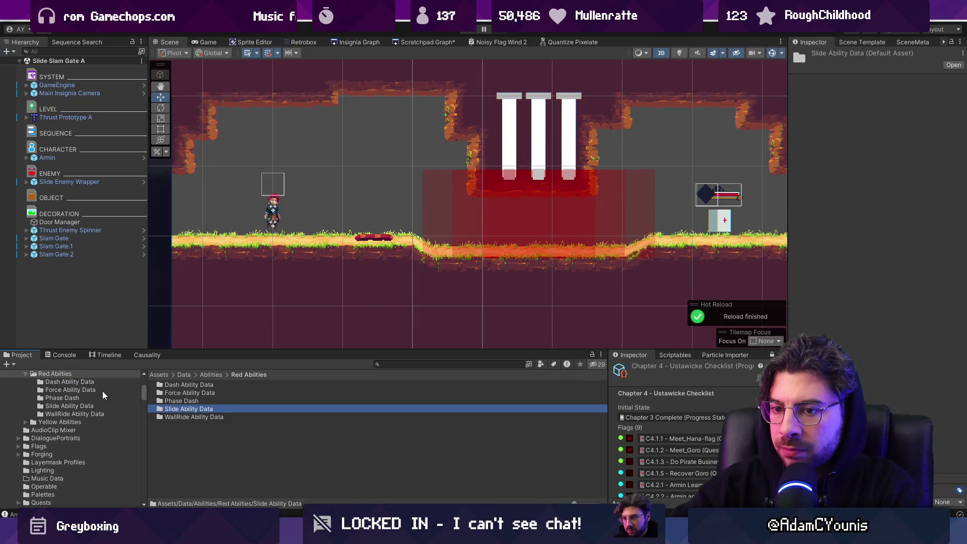
left_click_drag(74, 427, 77, 424)
left_click(78, 417)
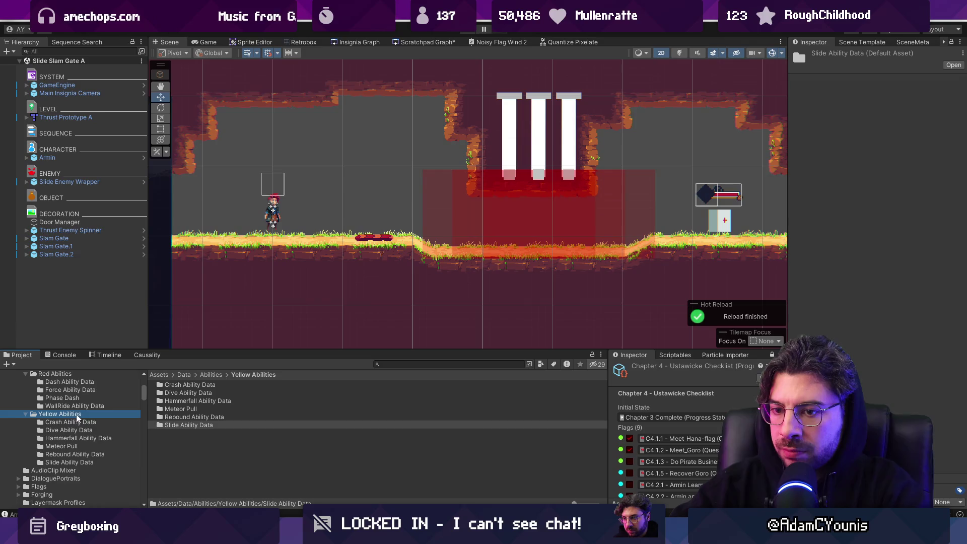
double_click(192, 426)
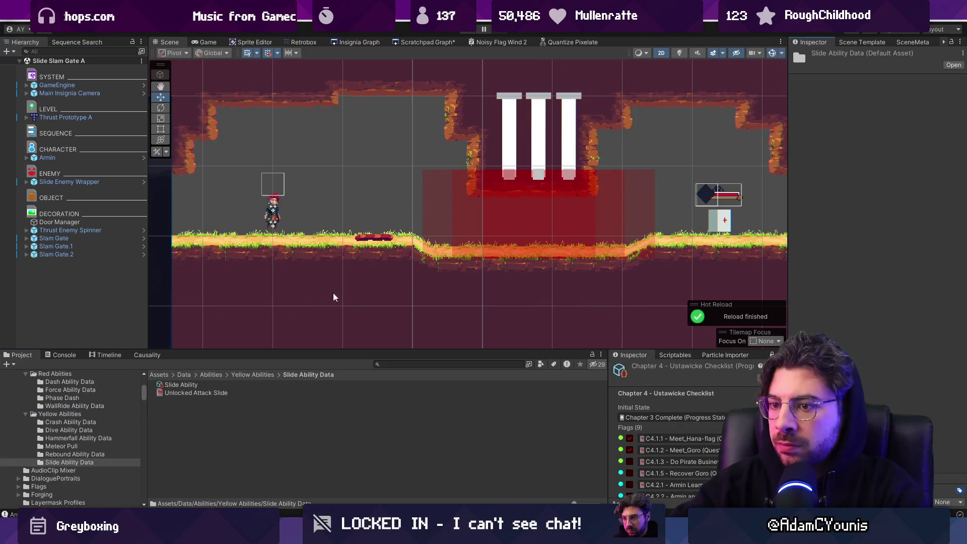
left_click_drag(73, 464, 78, 416)
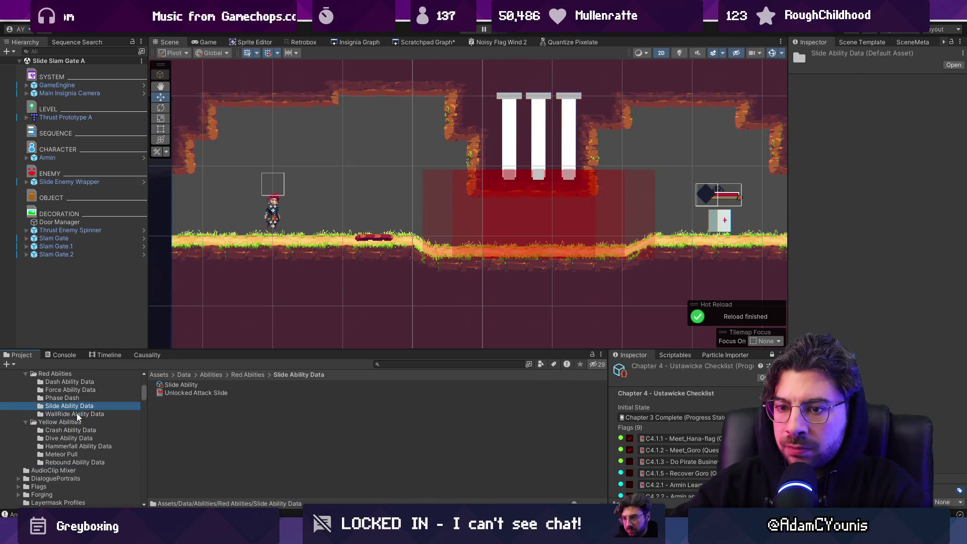
left_click(75, 375)
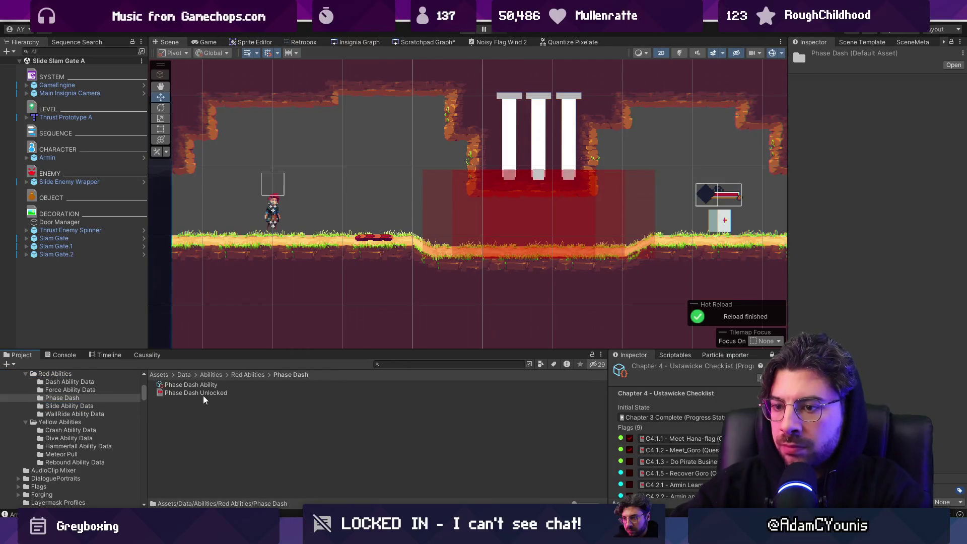
- Copy Phase Dash Ability's red Colour and paste it onto Slide Ability
left_click(224, 386)
right_click(818, 205)
left_click(857, 238)
left_click(238, 375)
double_click(197, 409)
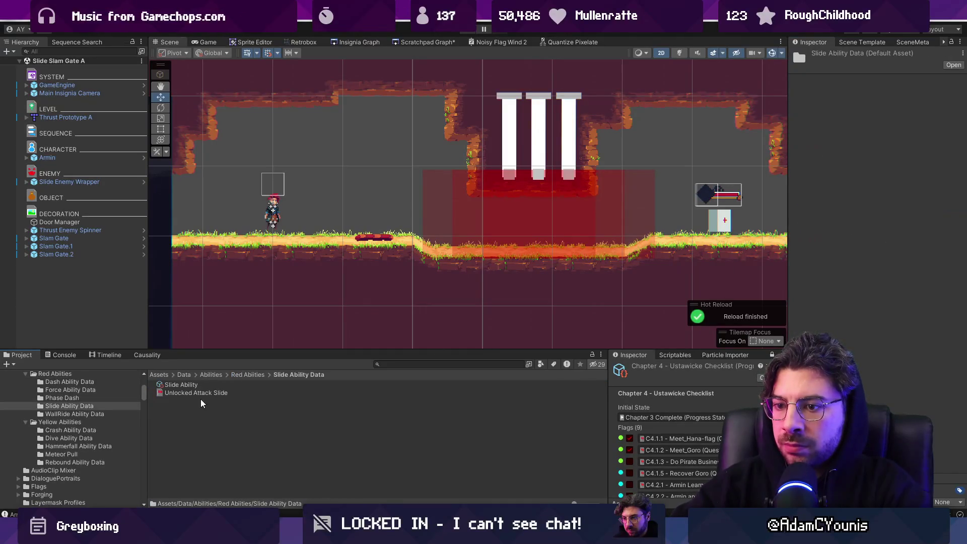
left_click(389, 383)
right_click(826, 207)
left_click(837, 251)
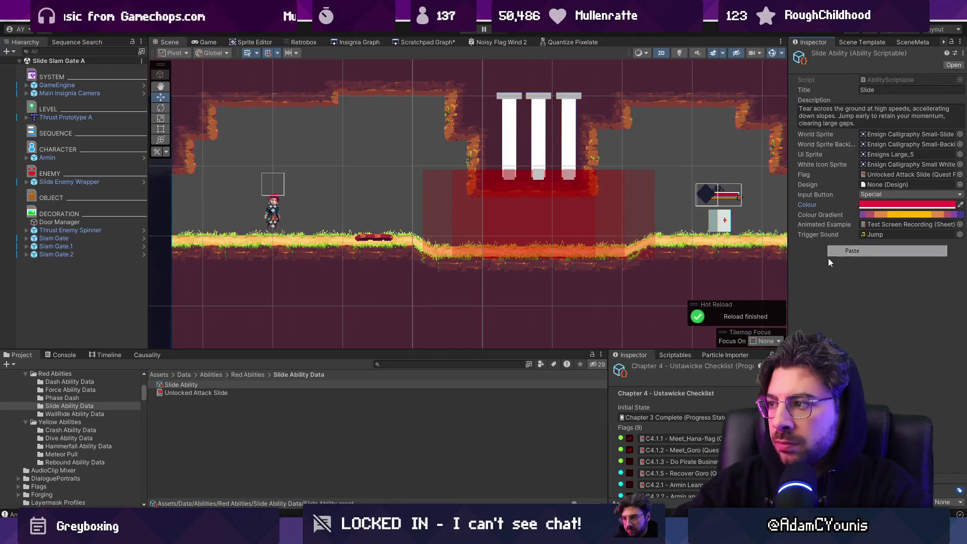
- Copy Phase Dash Ability's Colour Gradient and paste it onto Slide Ability
left_click(242, 375)
left_click(198, 401)
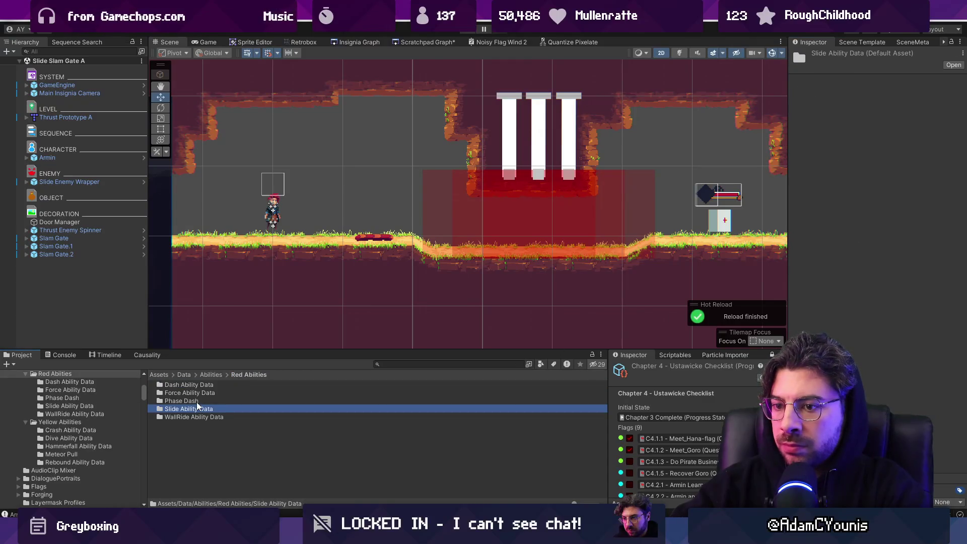
double_click(197, 400)
left_click(199, 386)
right_click(817, 213)
left_click(834, 232)
left_click(256, 374)
double_click(189, 408)
left_click(199, 385)
right_click(819, 213)
left_click(851, 246)
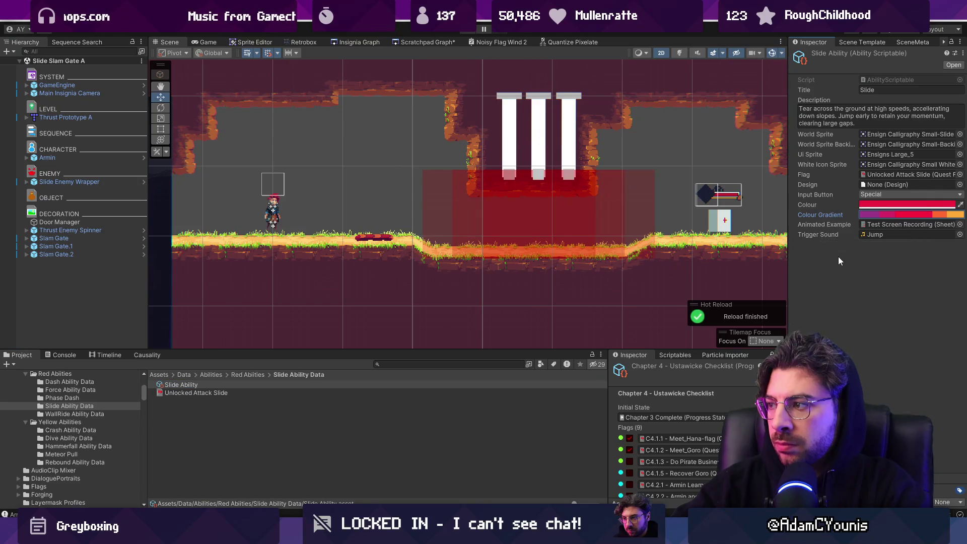
- Set Slide Ability's Input Button to Attack and play the game to test it
left_click(891, 195)
left_click(890, 220)
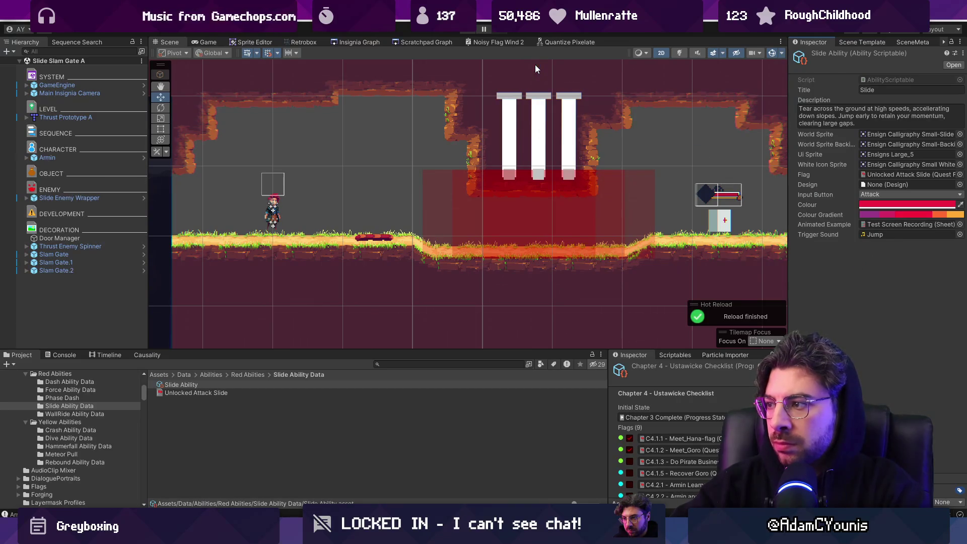
left_click(467, 32)
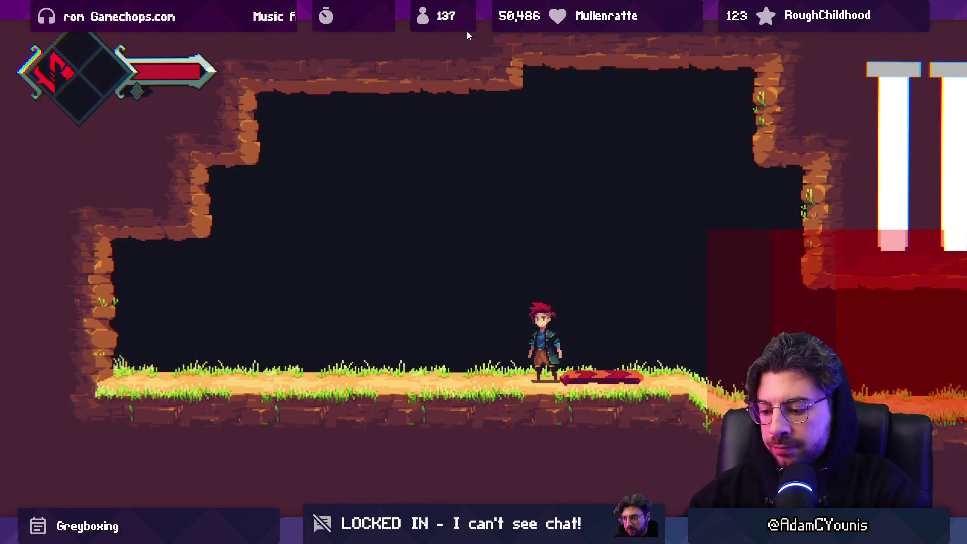
key("shift+space")
key("ctrl+1")
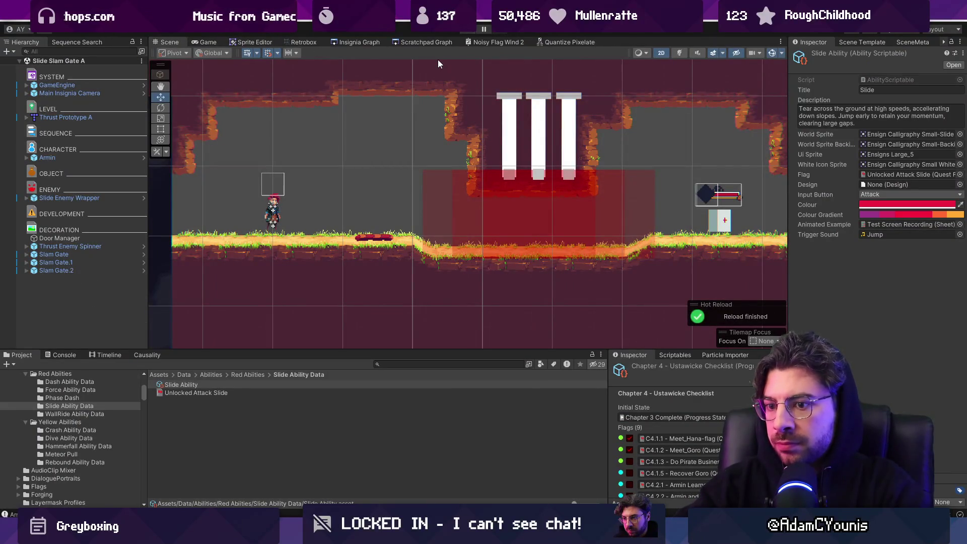
- Focus the Scratchpad Graph on Slide Slam Gate A and search the project for 'hammerfall'
left_click(430, 42)
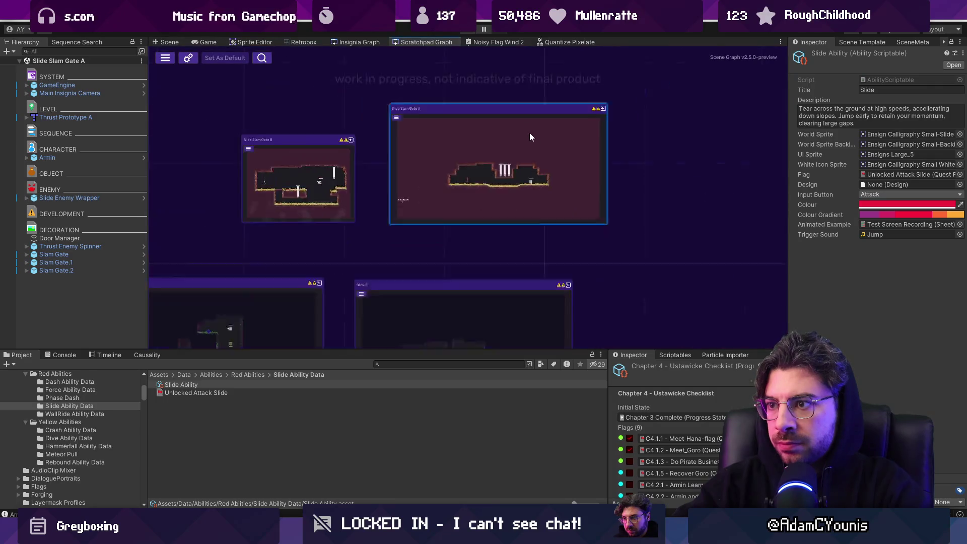
double_click(411, 170)
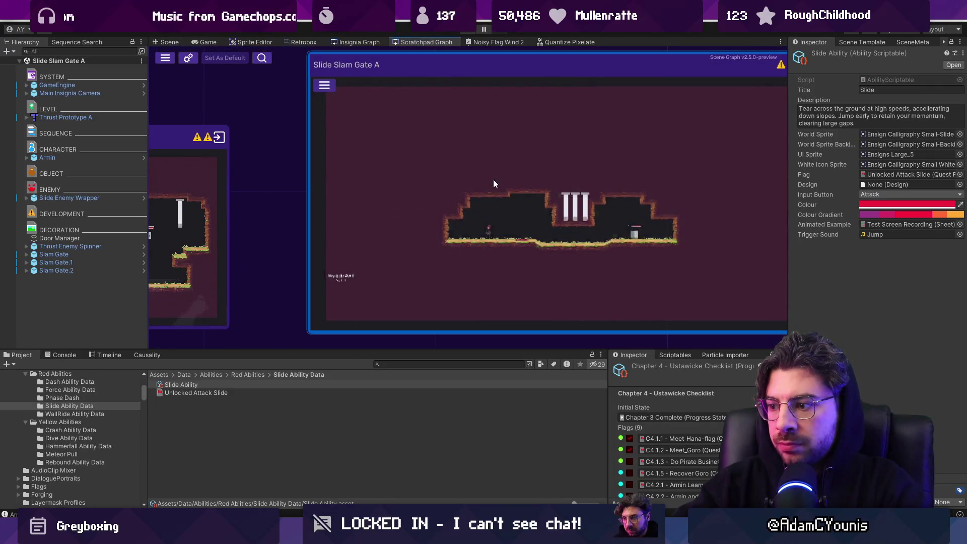
left_click(410, 364)
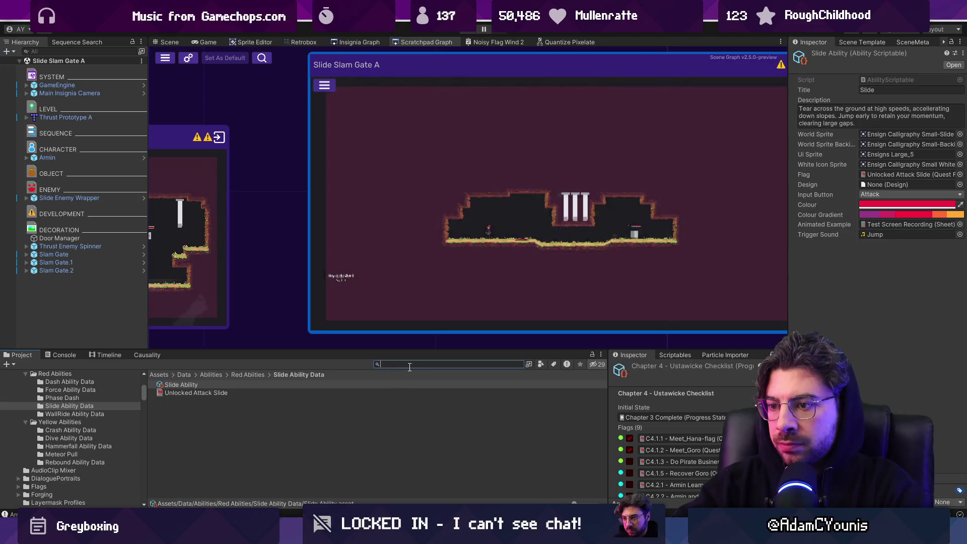
type("hammer")
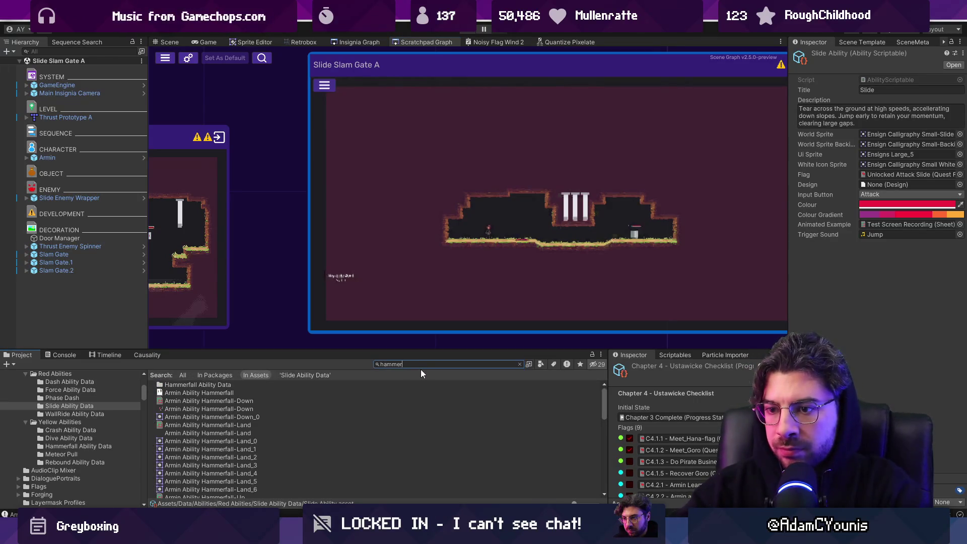
type("fa")
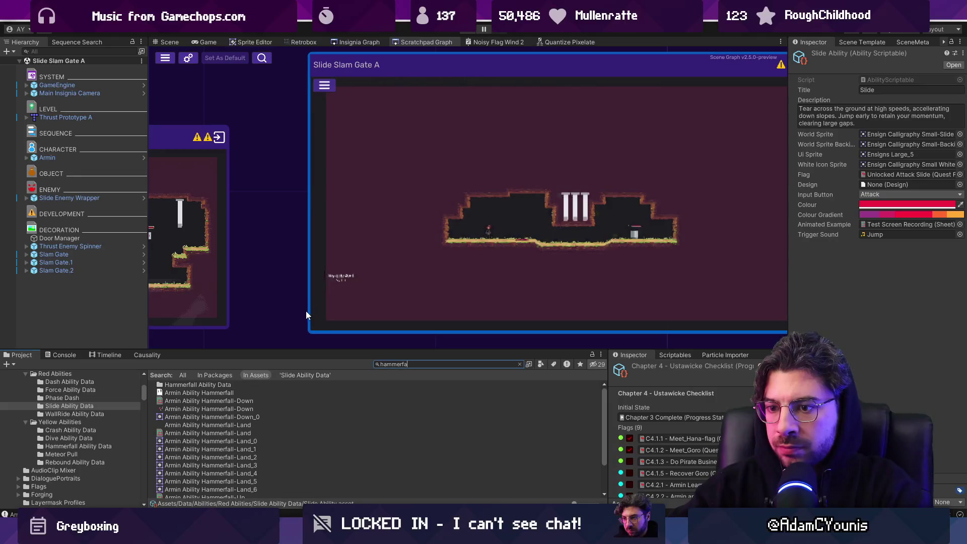
type("ll")
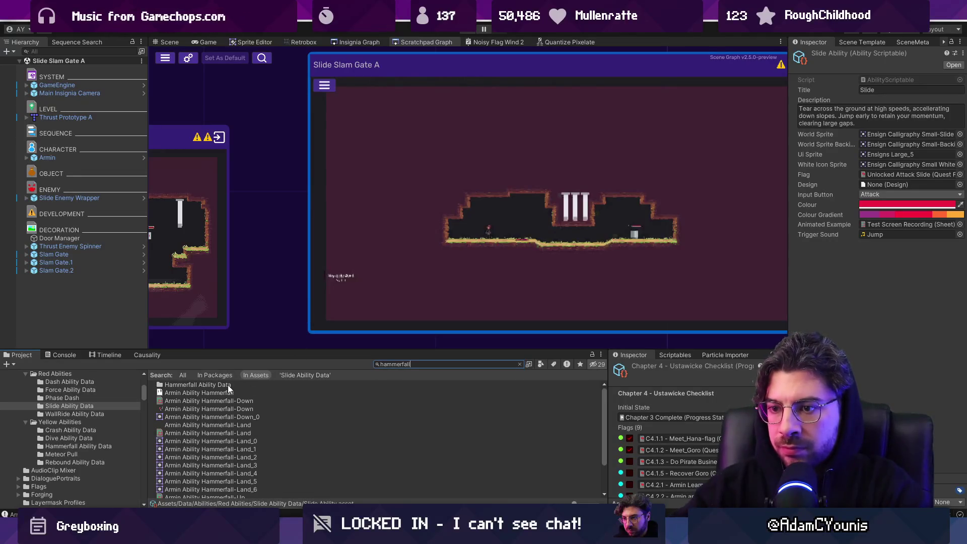
- Open the Hammerfall settings in a widened Inspector, then review the Dive and Meteor abilities
double_click(228, 385)
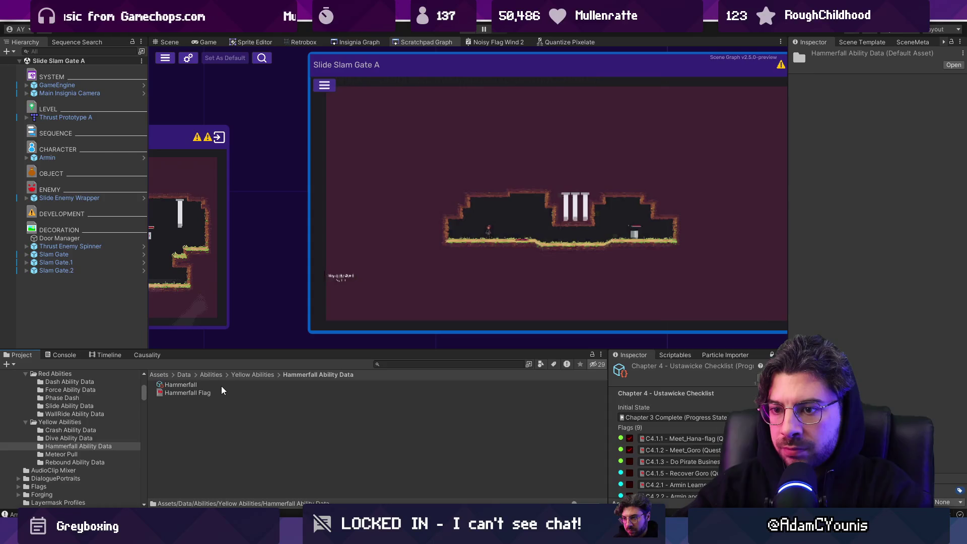
left_click(222, 386)
mouse_move(789, 252)
left_mouse_down()
mouse_move(735, 259)
mouse_move(748, 259)
left_mouse_up()
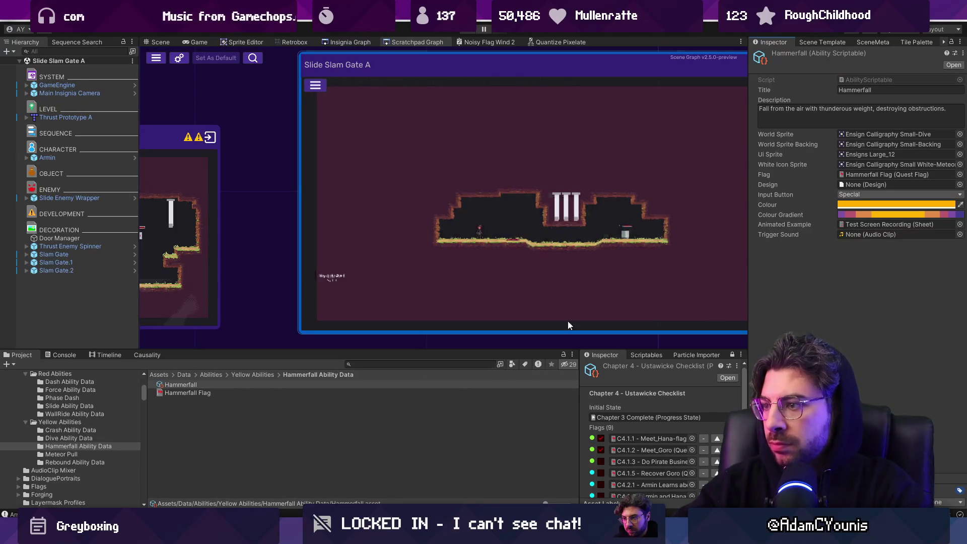
left_click(102, 430)
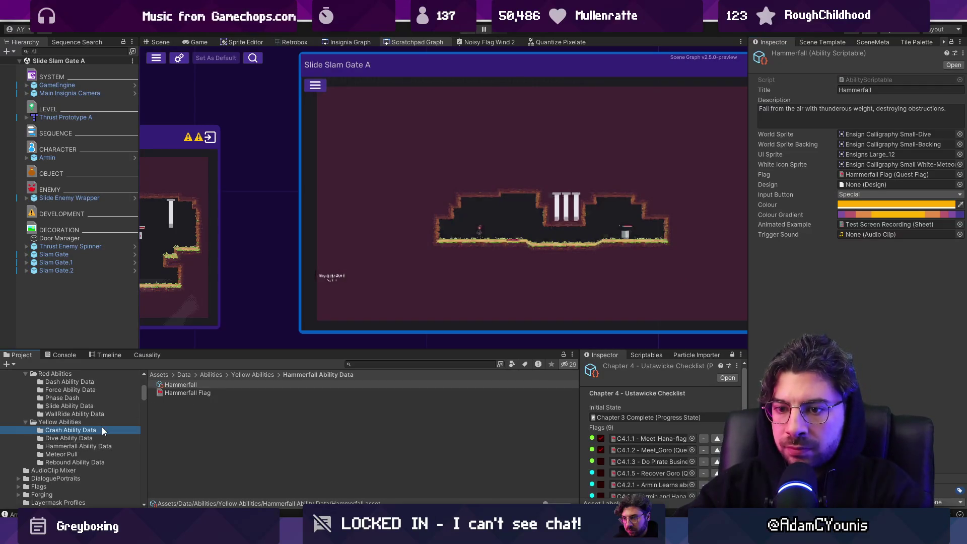
left_click(169, 393)
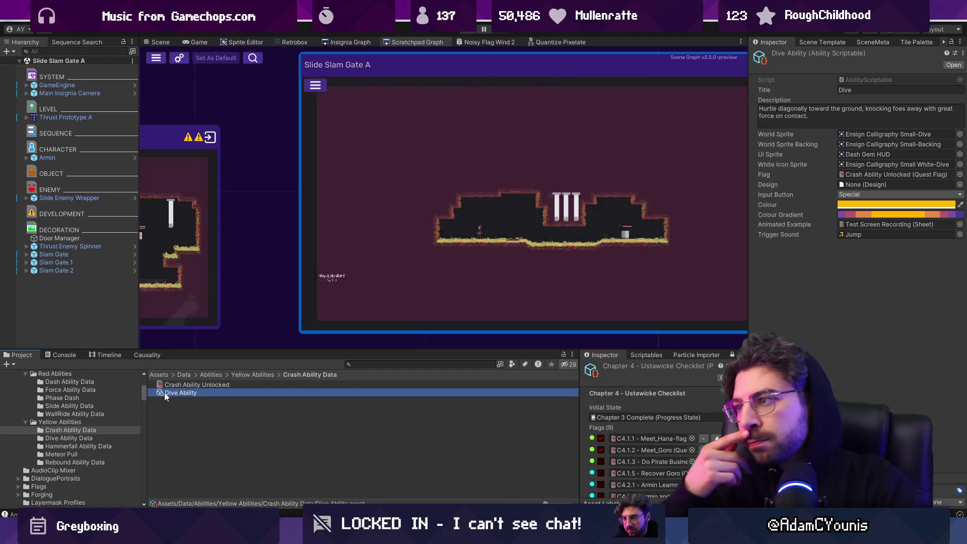
left_click(61, 438)
left_click(203, 389)
left_click(204, 384)
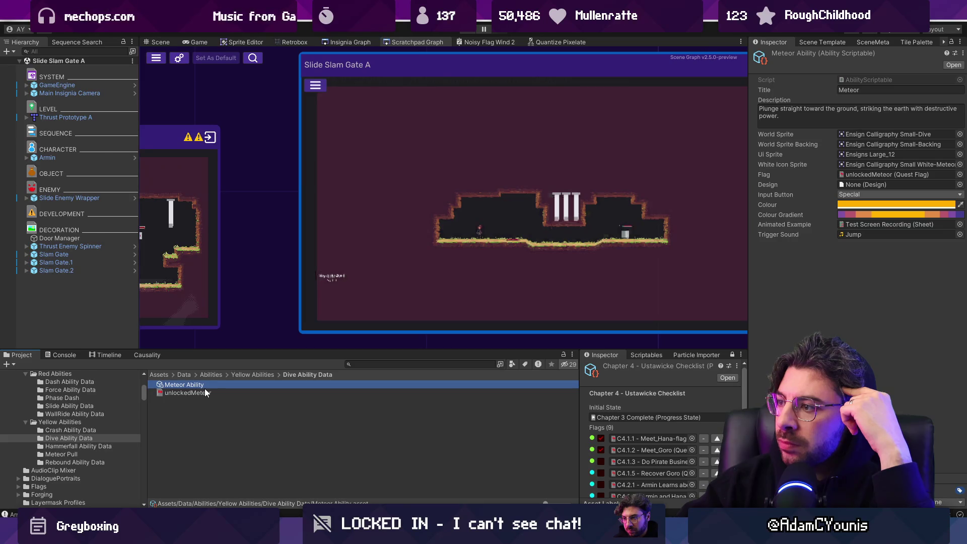
- Browse the Shock and Rebound ability settings, then switch to Figma
left_click(97, 445)
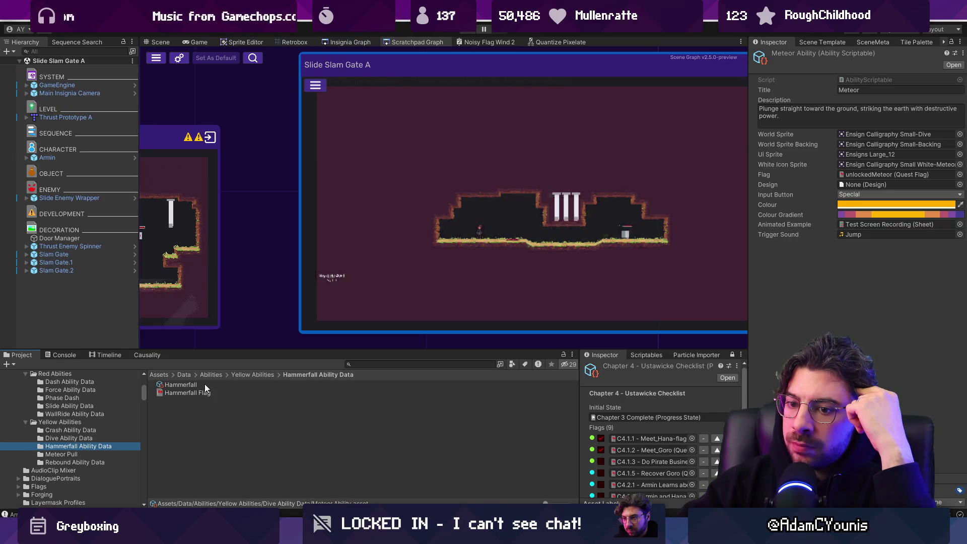
left_click(104, 454)
left_click(173, 387)
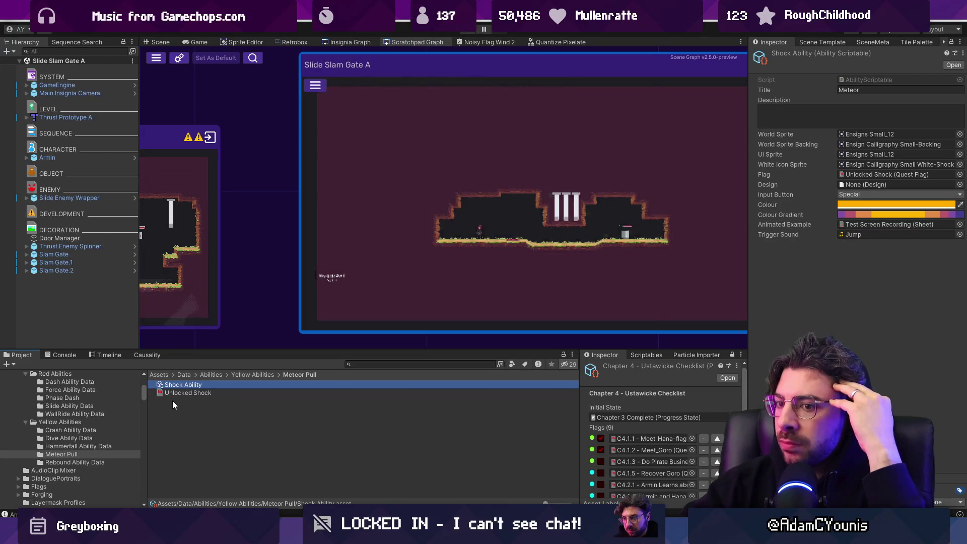
left_click(104, 462)
left_click(189, 386)
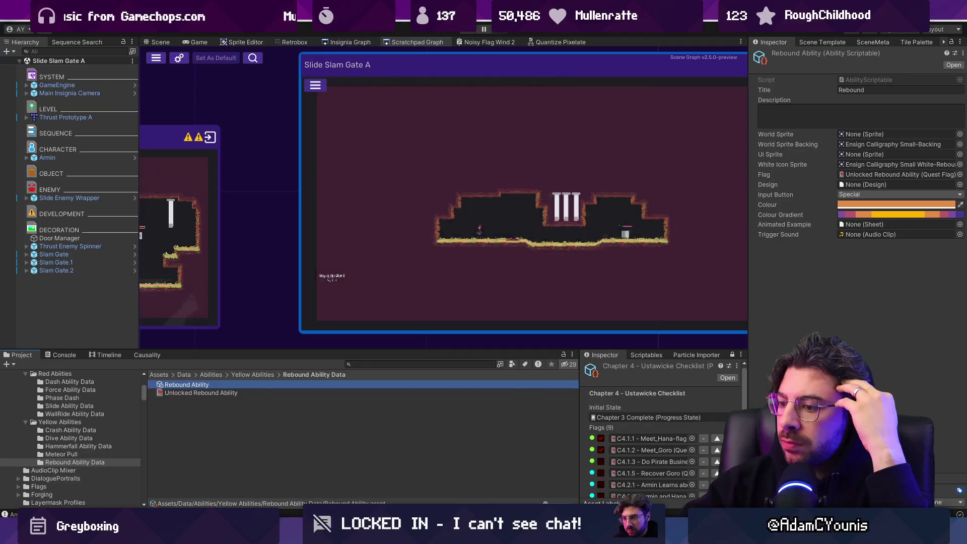
key("alt+Tab")
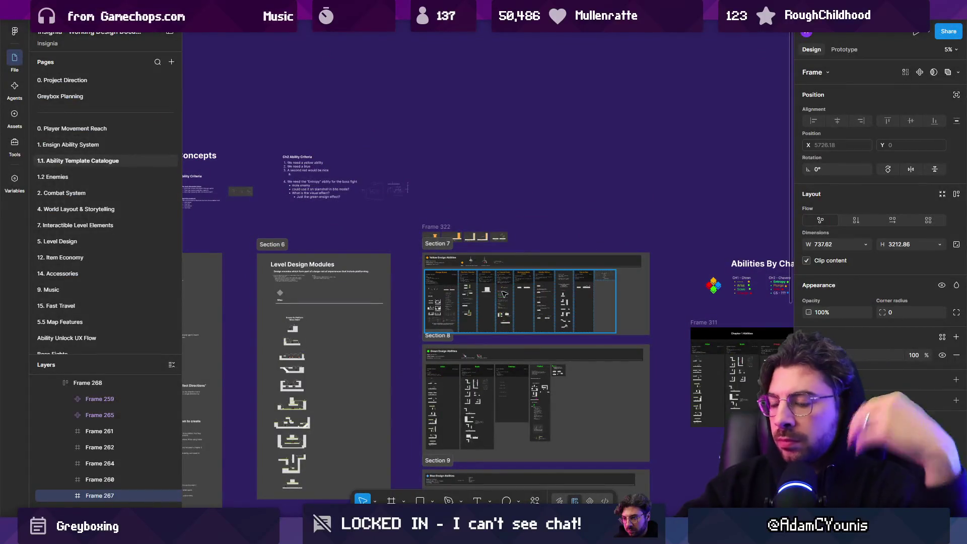
- Pan to the Yellow Ensign Abilities section to read the Drill / Burrow card, then return to Unity
scroll(566, 302, "up", 6, "ctrl")
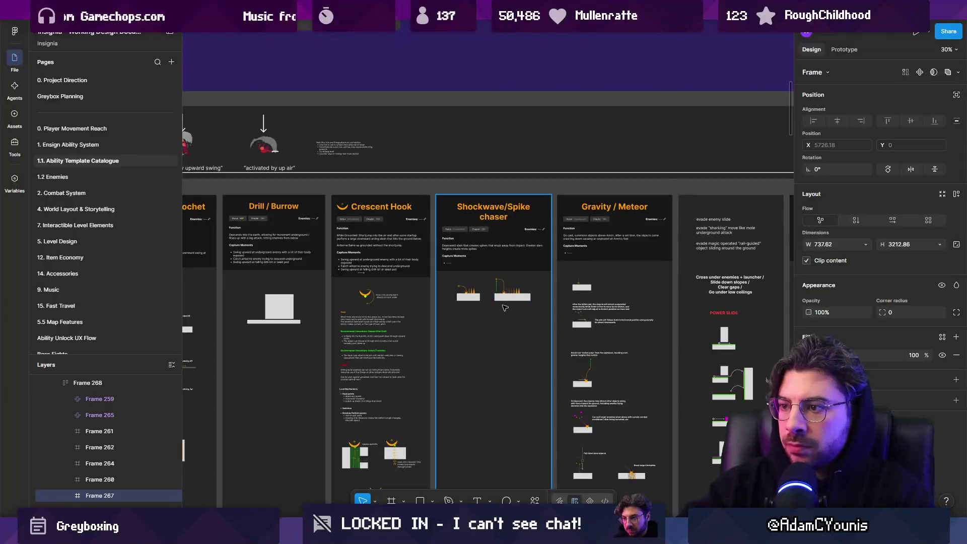
left_click_drag(623, 321, 393, 240)
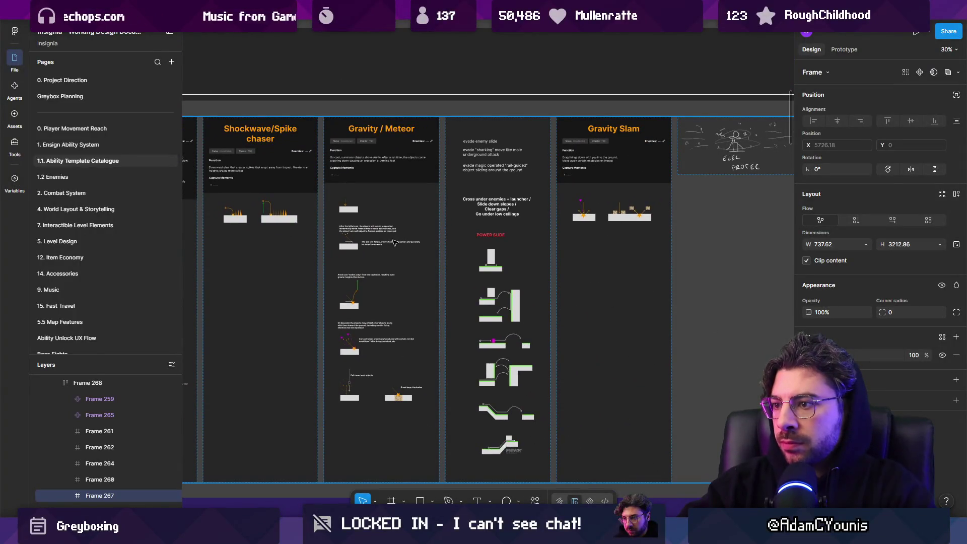
scroll(352, 258, "left", 6)
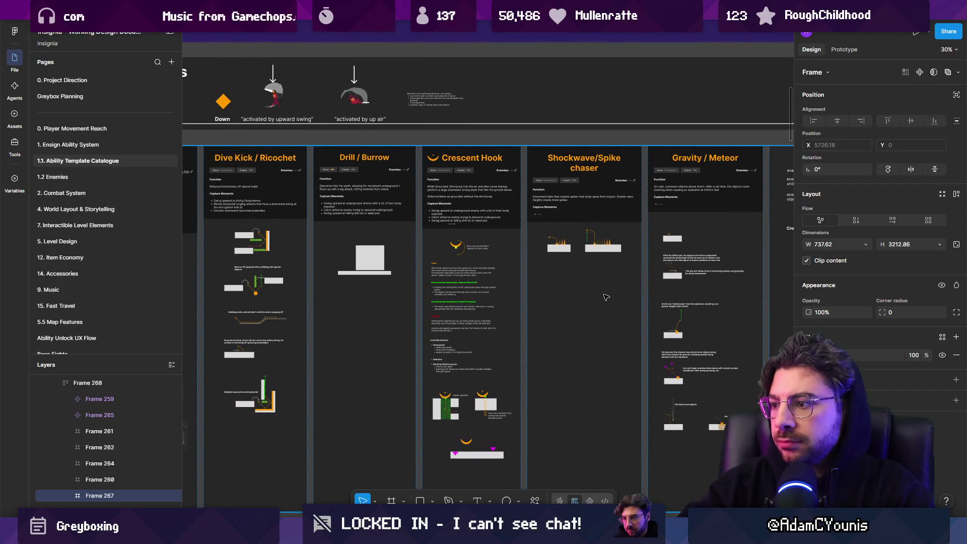
scroll(606, 298, "right", 5)
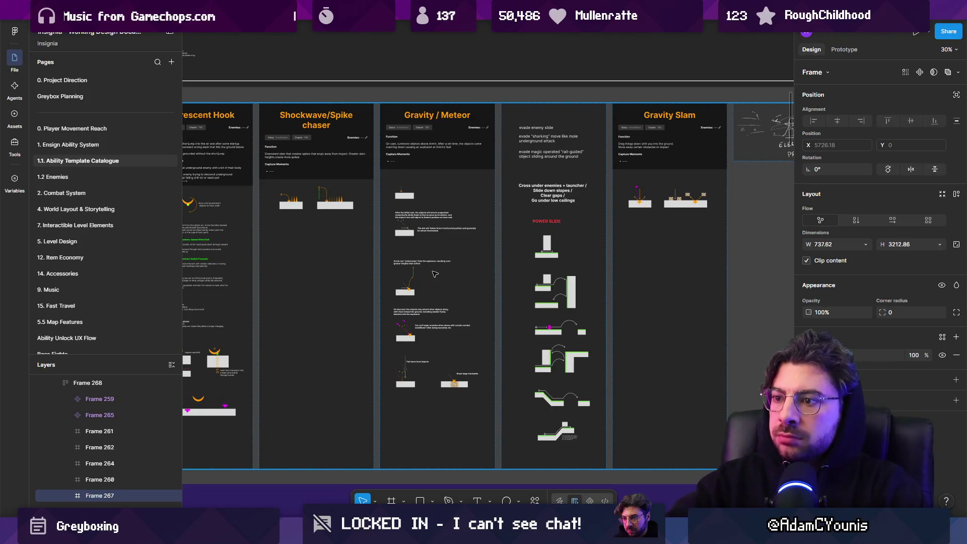
scroll(545, 261, "down", 3, "ctrl")
scroll(463, 356, "down", 10)
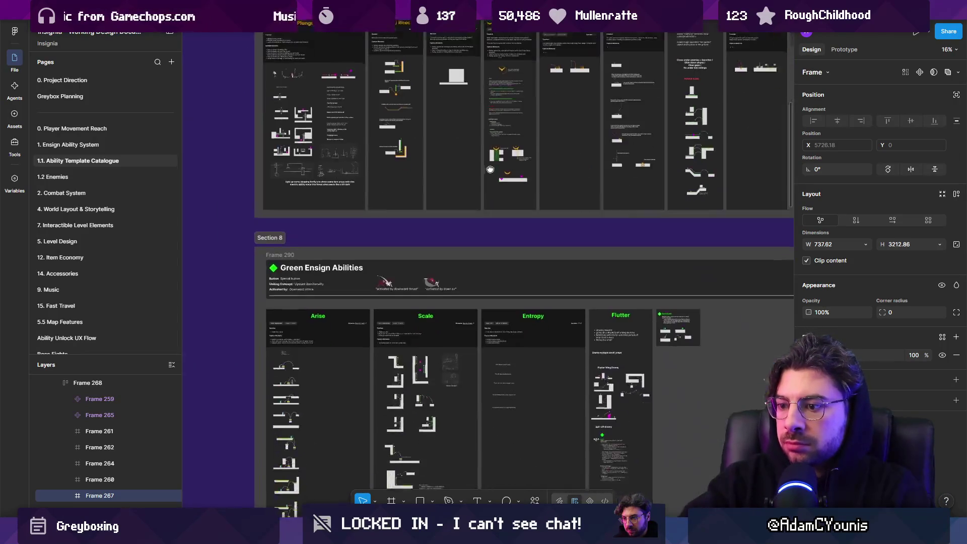
scroll(463, 356, "down", 5)
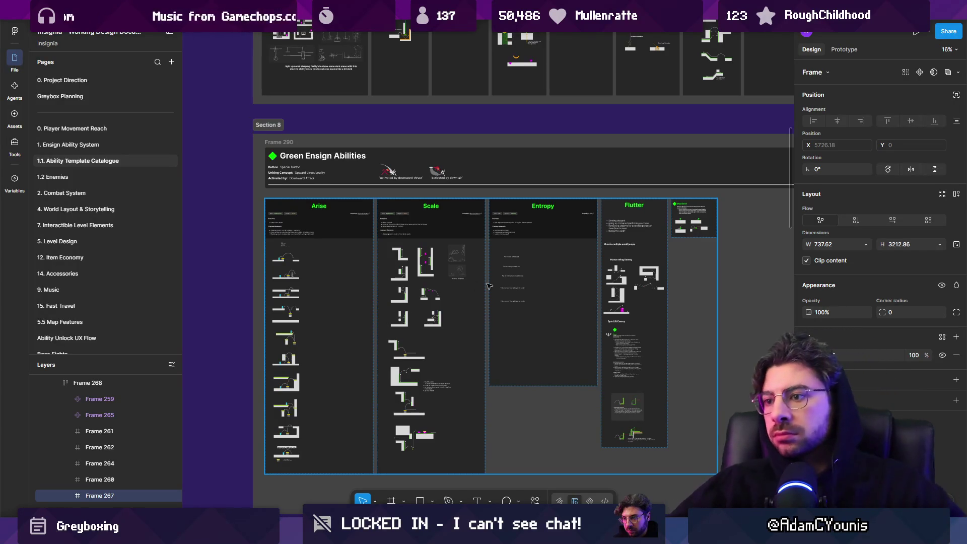
scroll(476, 286, "up", 10)
scroll(447, 298, "up", 3)
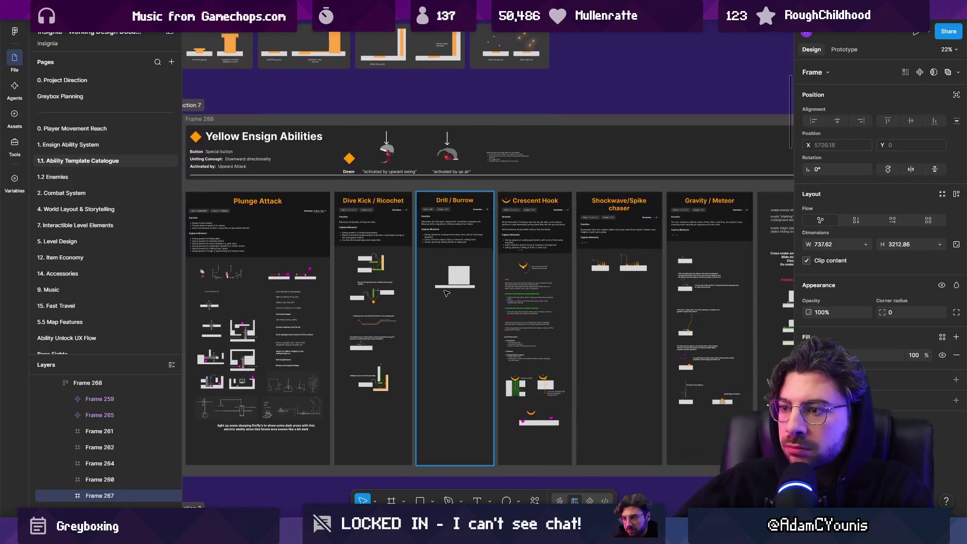
scroll(447, 298, "up", 10)
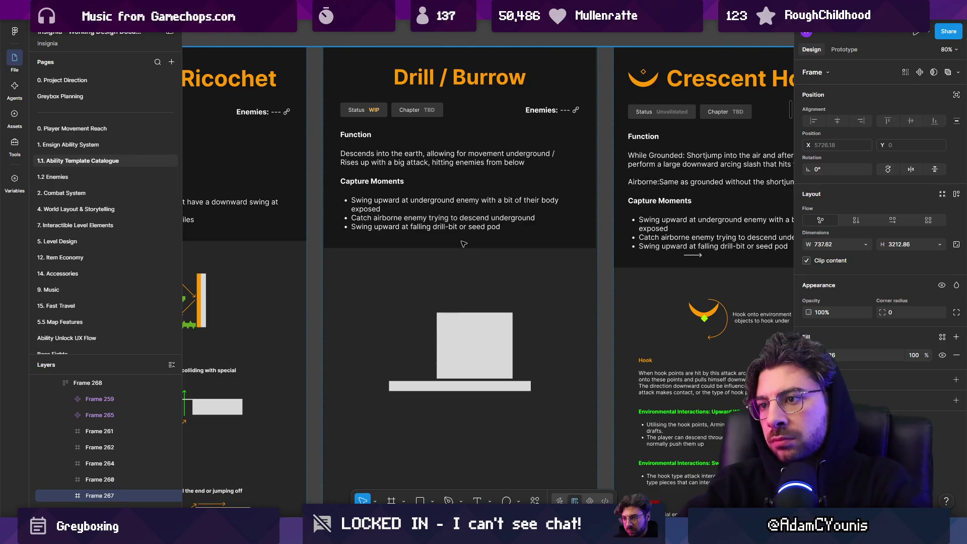
key("alt+Tab")
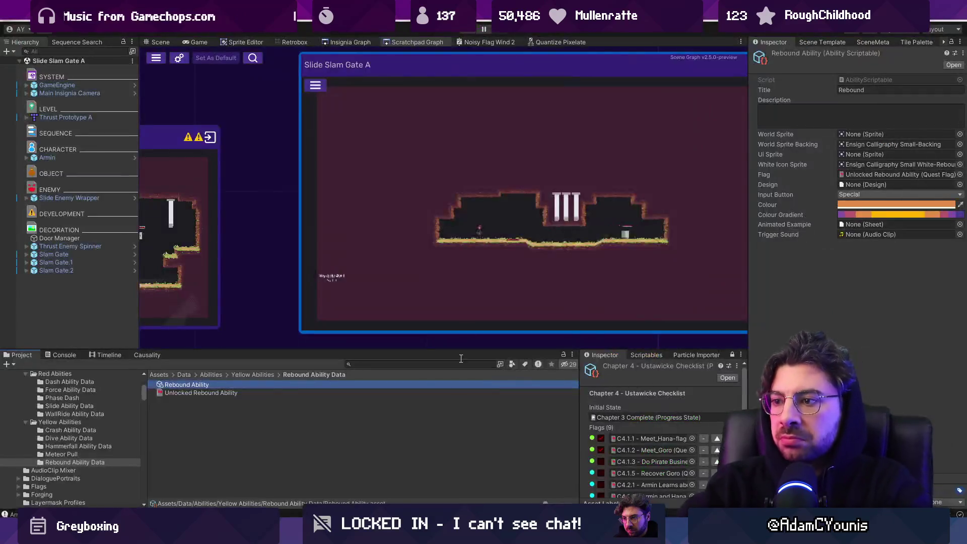
- Choose Level Template Scene for the new scene and search the project for 'burrow'
scroll(491, 227, "down", 5)
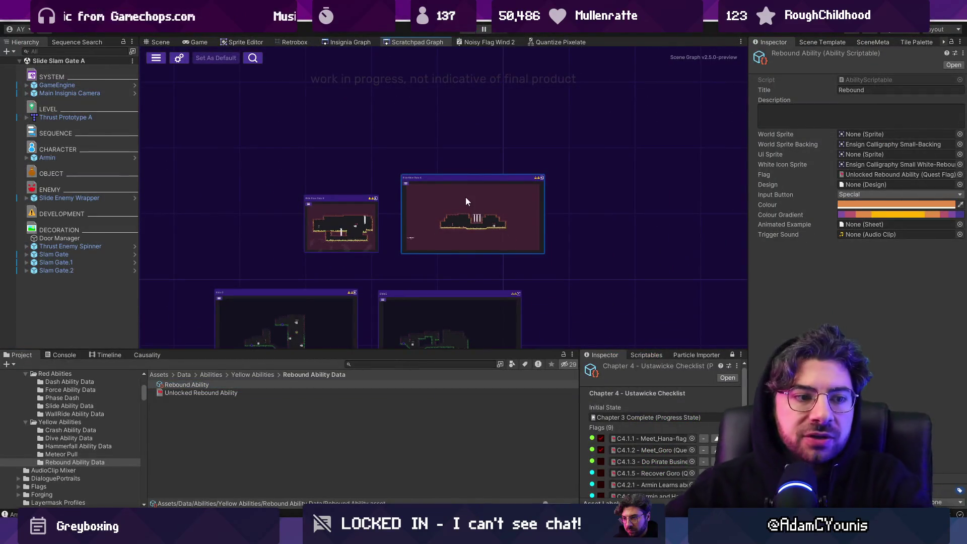
scroll(455, 151, "down", 5)
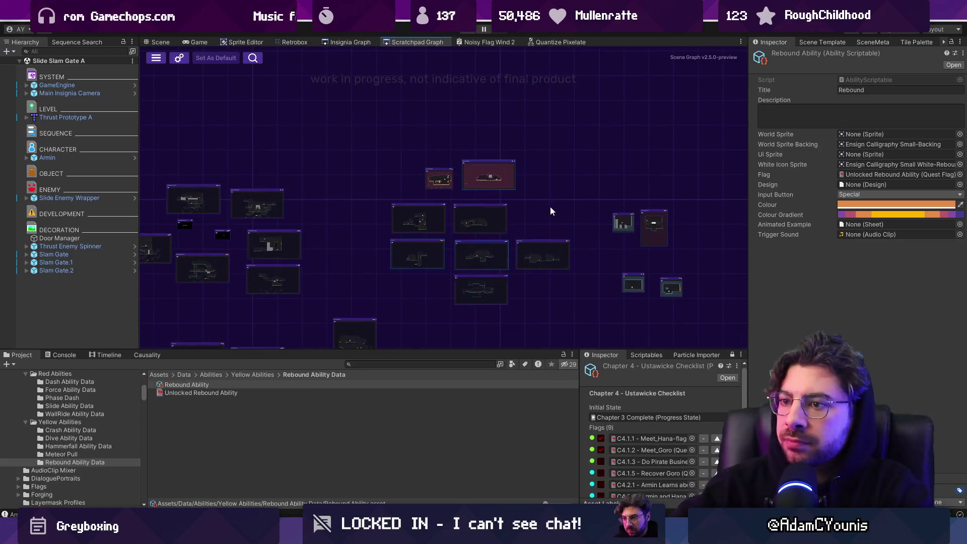
left_click_drag(550, 207, 661, 125)
mouse_move(390, 182)
left_mouse_down()
mouse_move(707, 191)
mouse_move(698, 177)
mouse_move(380, 162)
left_mouse_up()
scroll(594, 218, "up", 5)
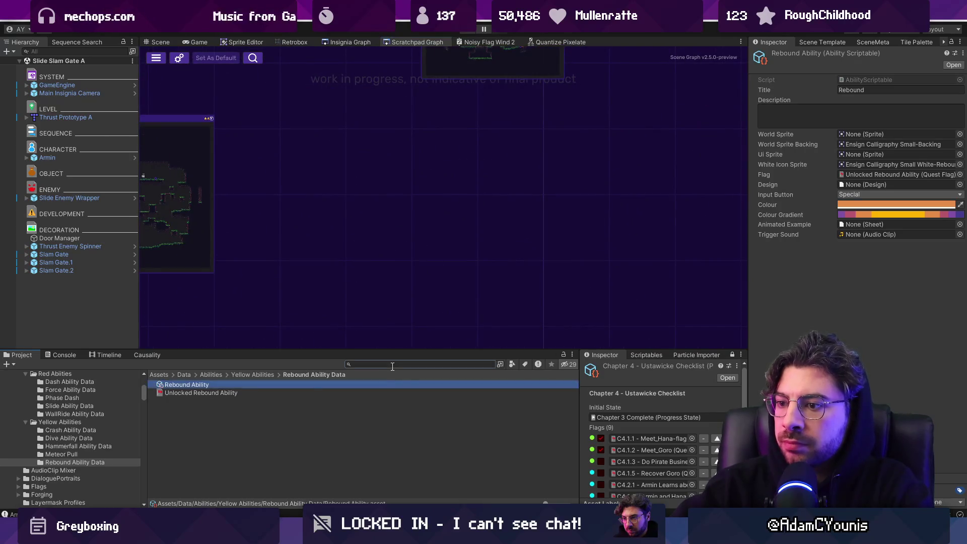
left_click(827, 42)
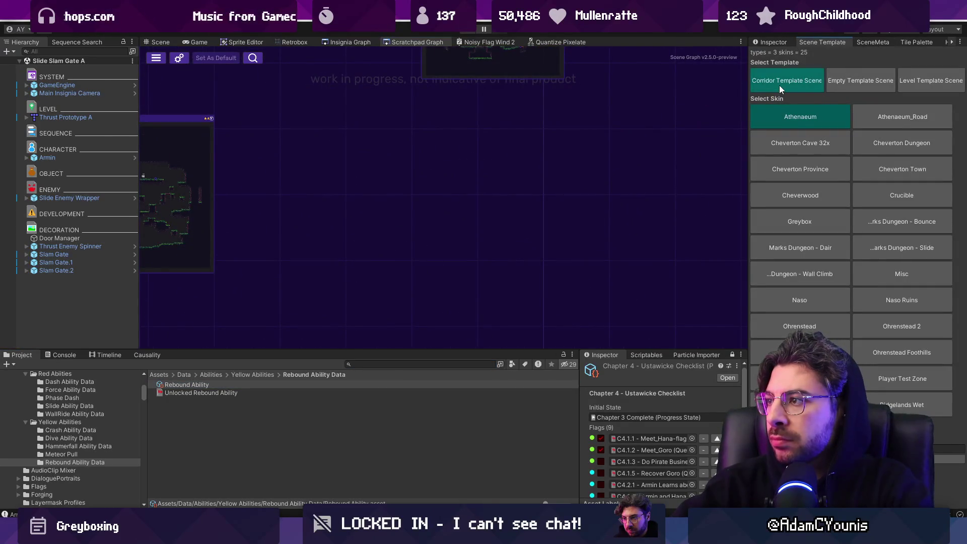
left_click(919, 82)
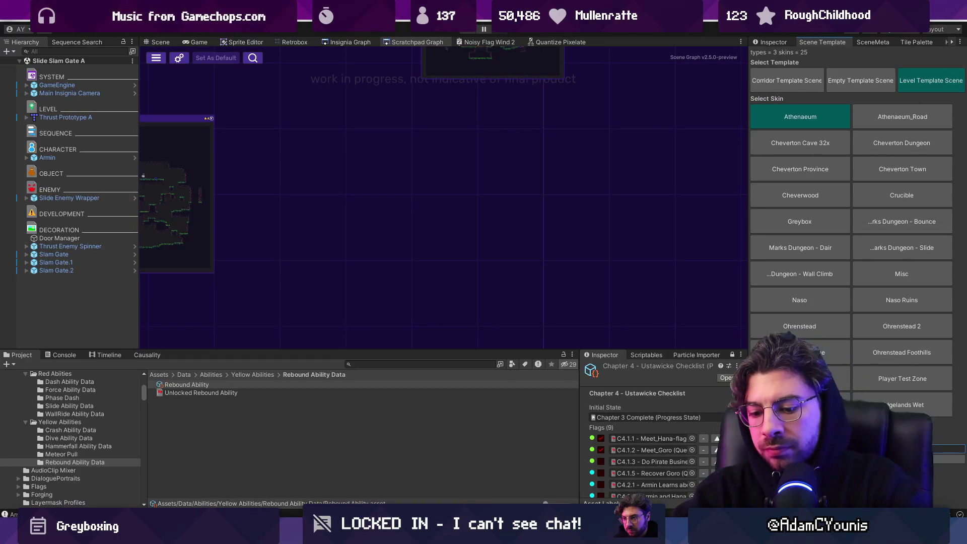
left_click(438, 366)
type("burrow")
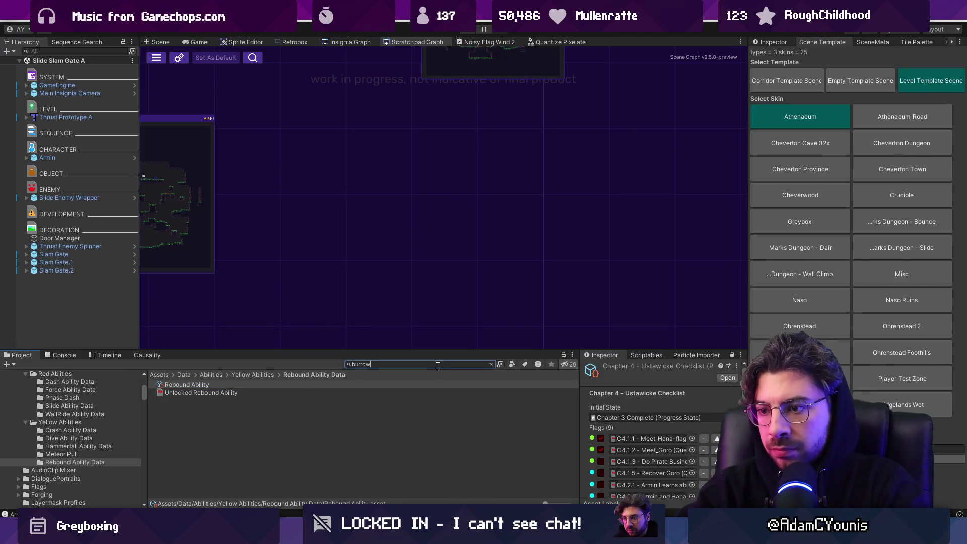
- Clear the 'burrow' search, recheck the Drill / Burrow notes, and pick the Greybox skin
key("BackSpace")
key("BackSpace")
key("BackSpace")
key("alt+Tab")
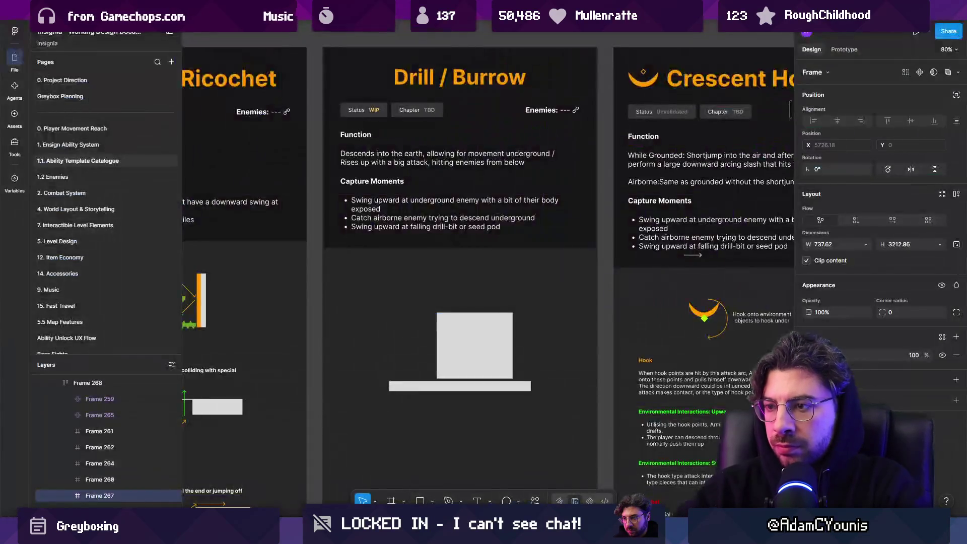
key("alt+Tab")
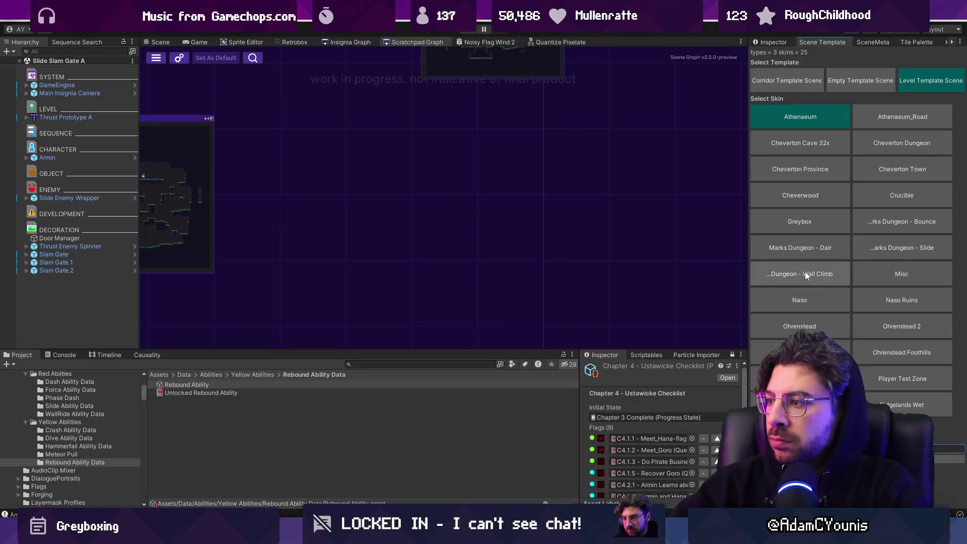
left_click(802, 221)
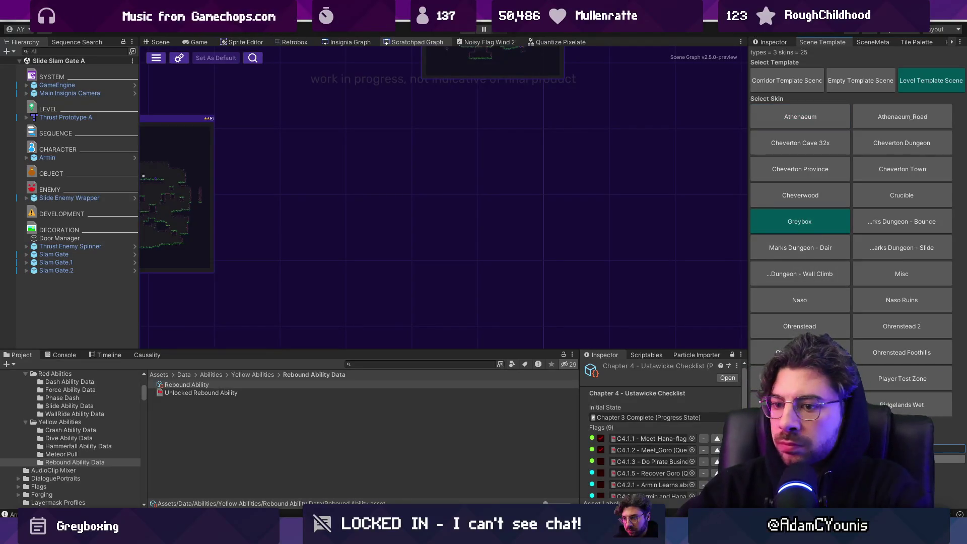
- Search the project for 'drill', add the Drill Ability Test scene and select its Drill Ability Test_Map
left_click(374, 364)
type("drill")
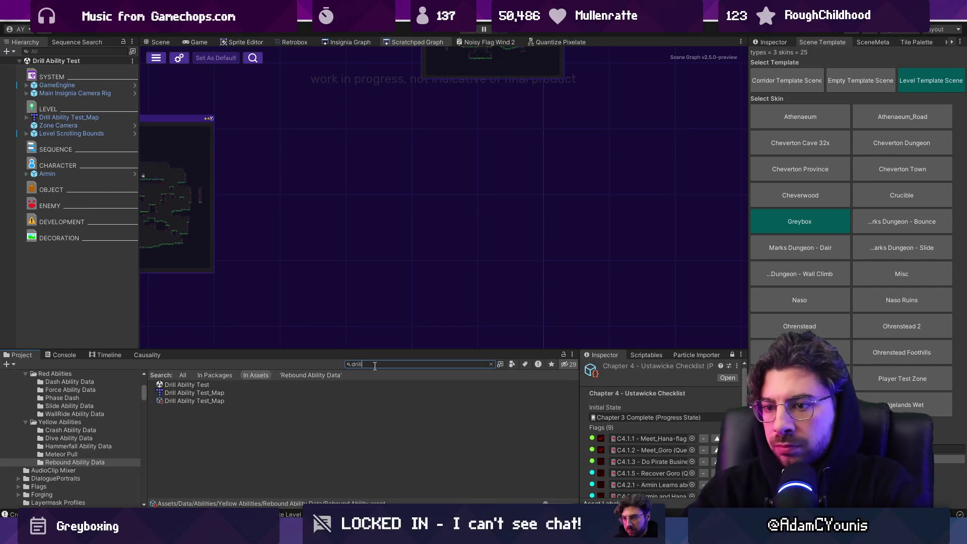
mouse_move(207, 388)
left_mouse_down()
mouse_move(415, 265)
mouse_move(470, 247)
left_mouse_up()
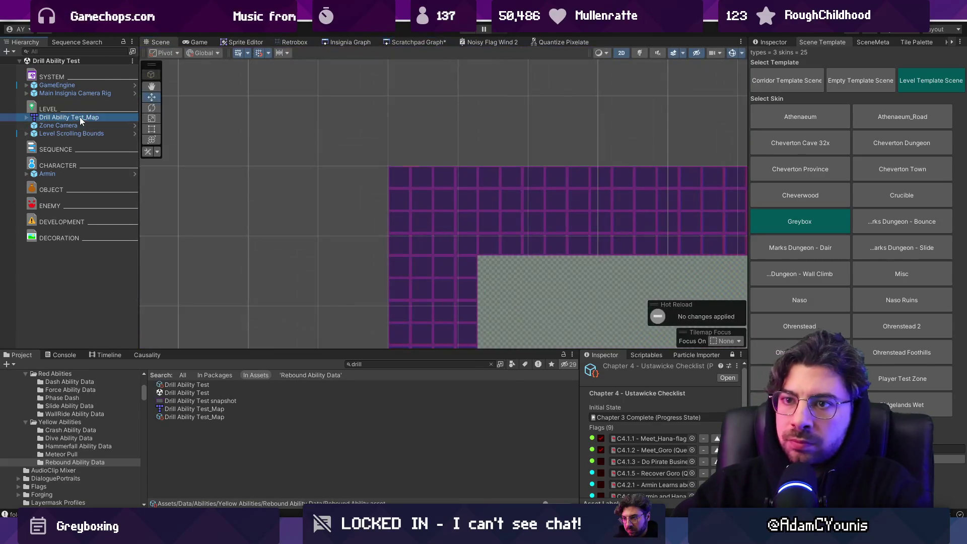
right_click(82, 117)
left_click(297, 236)
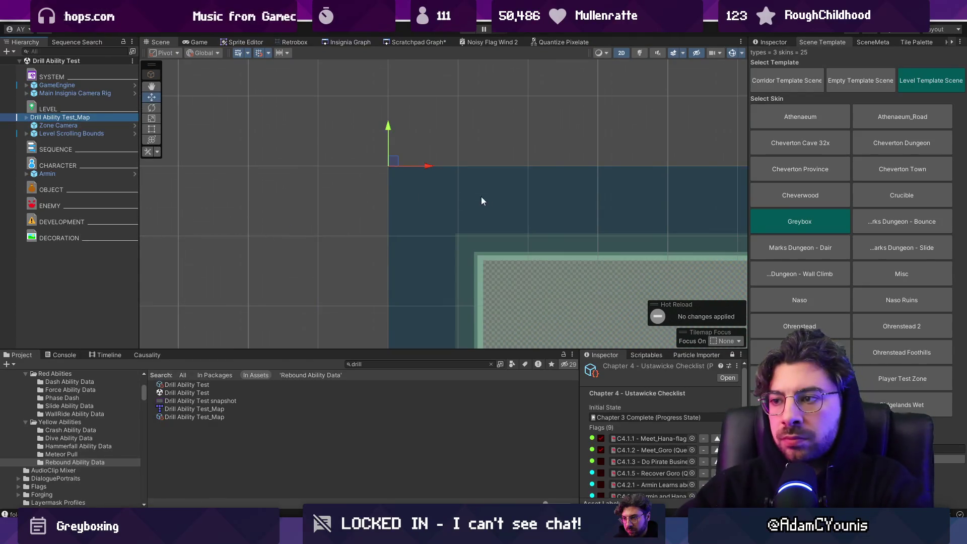
- Frame the test map and its ground tilemap to look over the empty rectangular room
left_click(478, 202)
key("f")
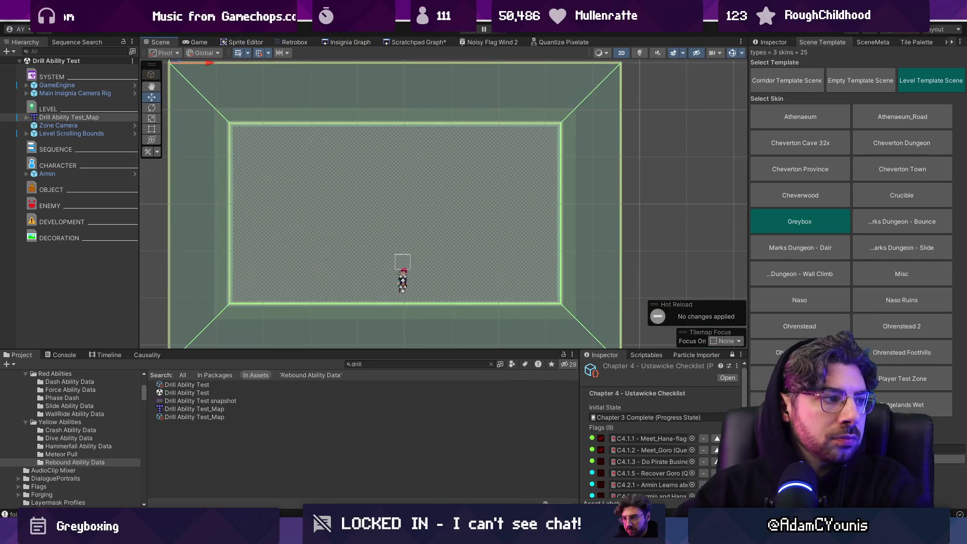
left_click(463, 162)
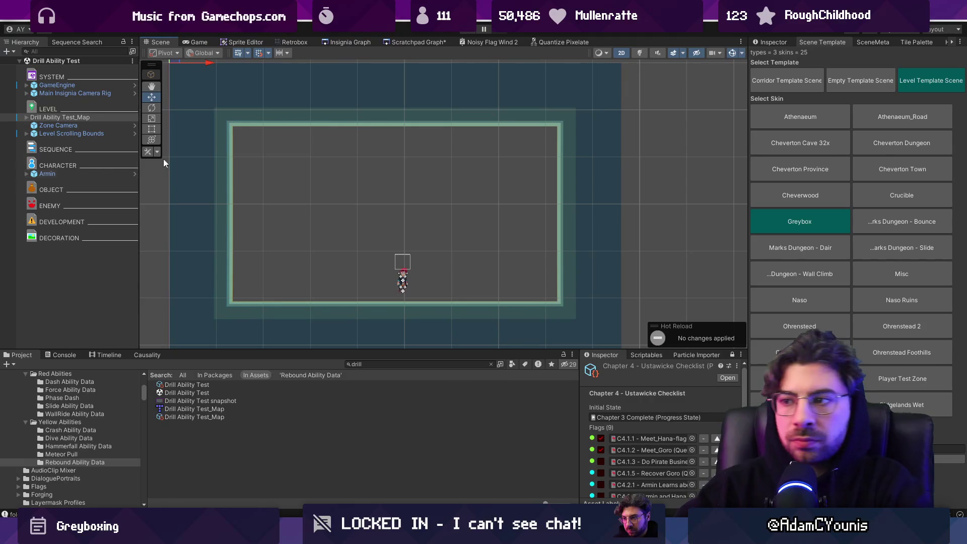
key("f")
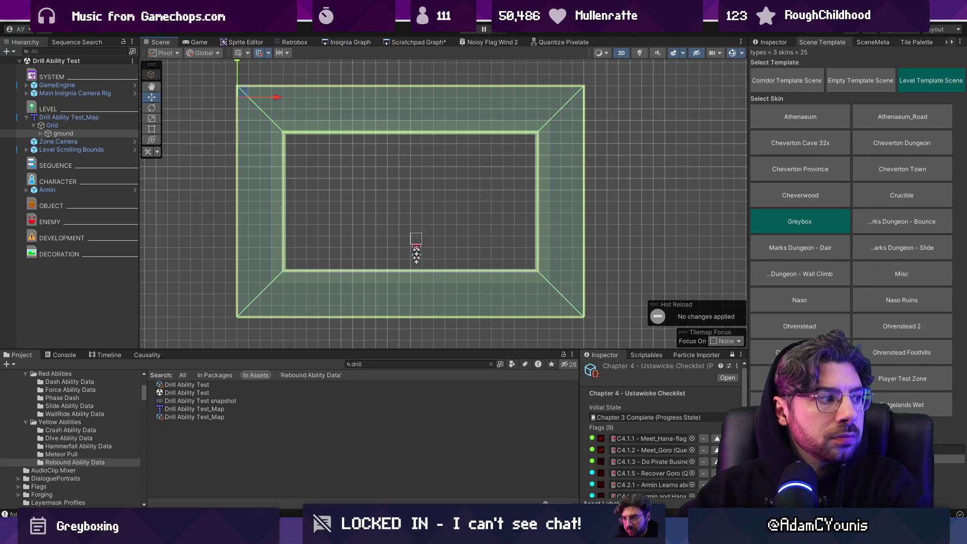
key("f")
scroll(496, 286, "up", 2)
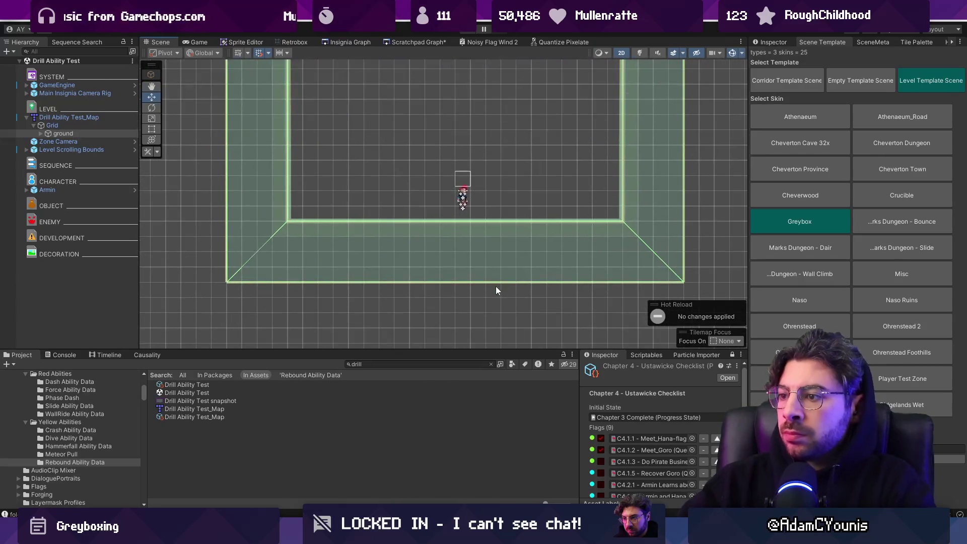
left_click(495, 286)
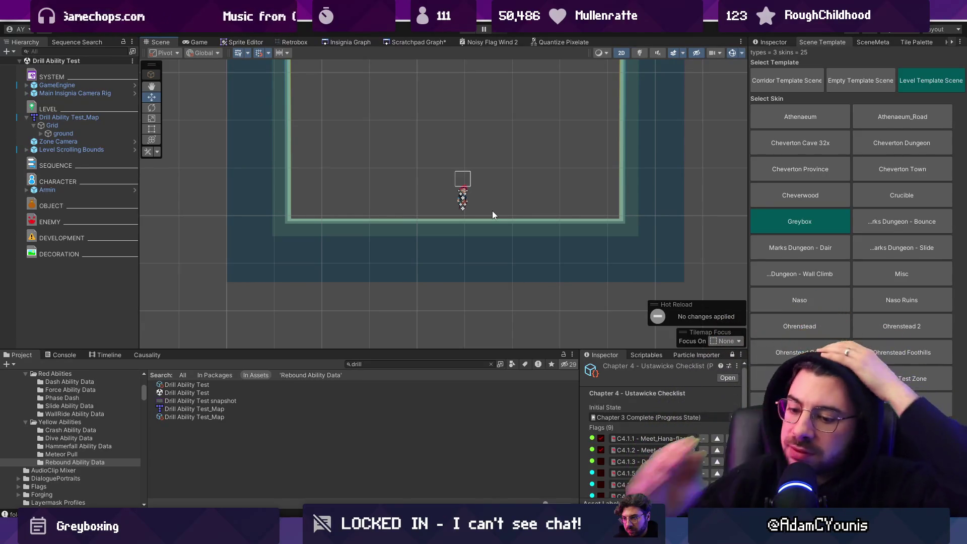
left_click(388, 363)
left_click(257, 385)
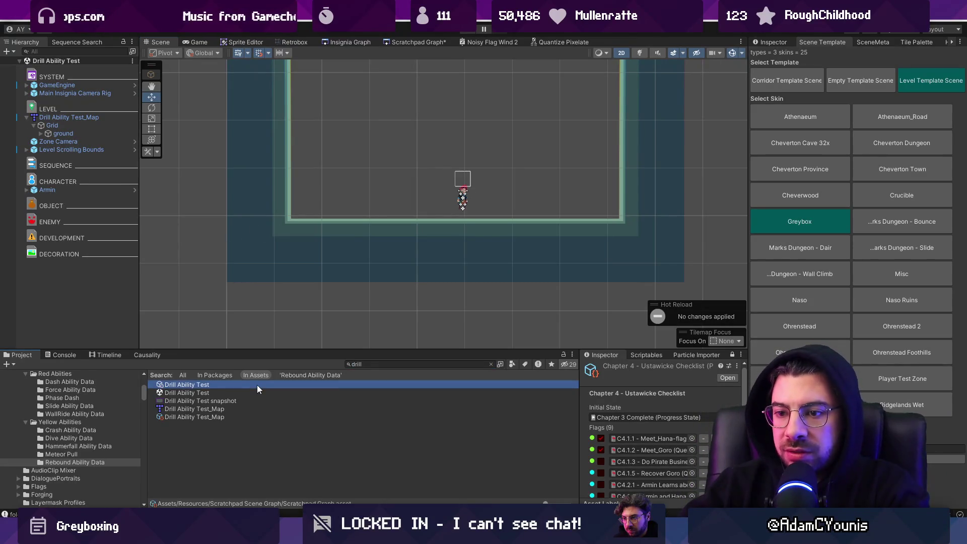
- Find the Yellow Abilities folder and select its Dive Ability Data folder
left_click(388, 364)
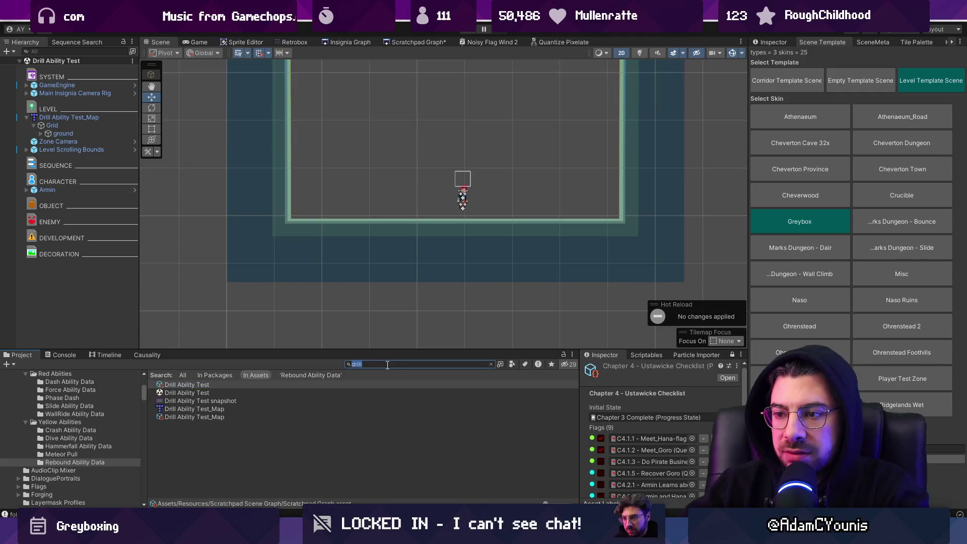
key("BackSpace")
scroll(98, 442, "down", 3)
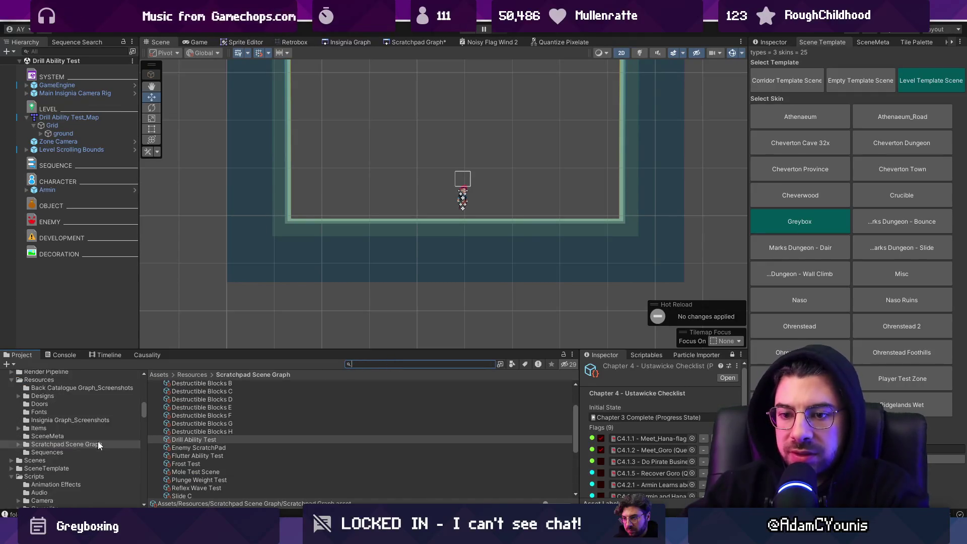
type("yellow")
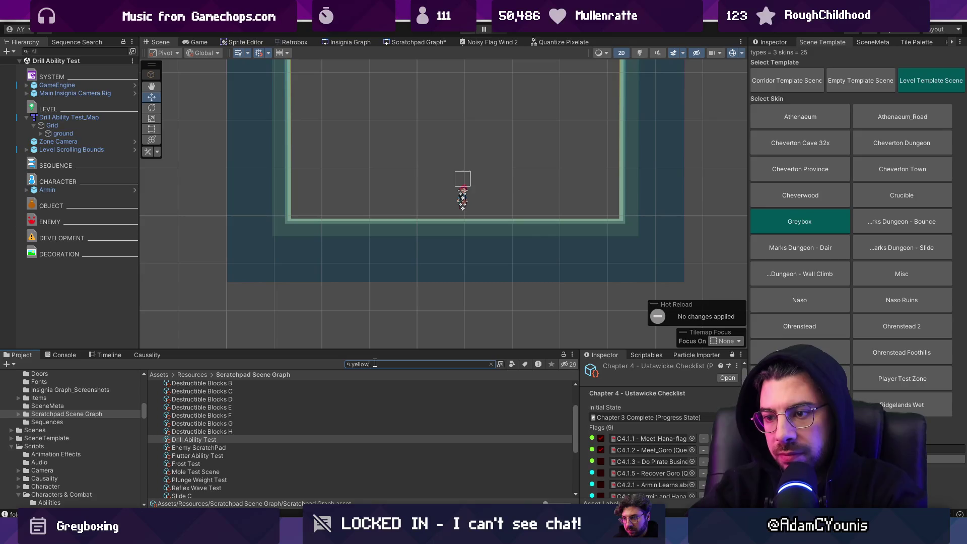
type(" abilitio")
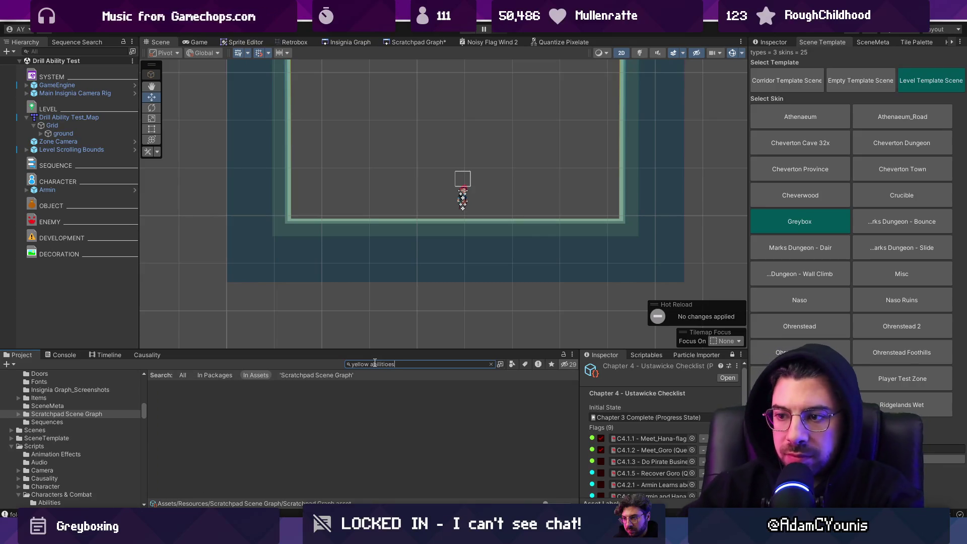
type("es")
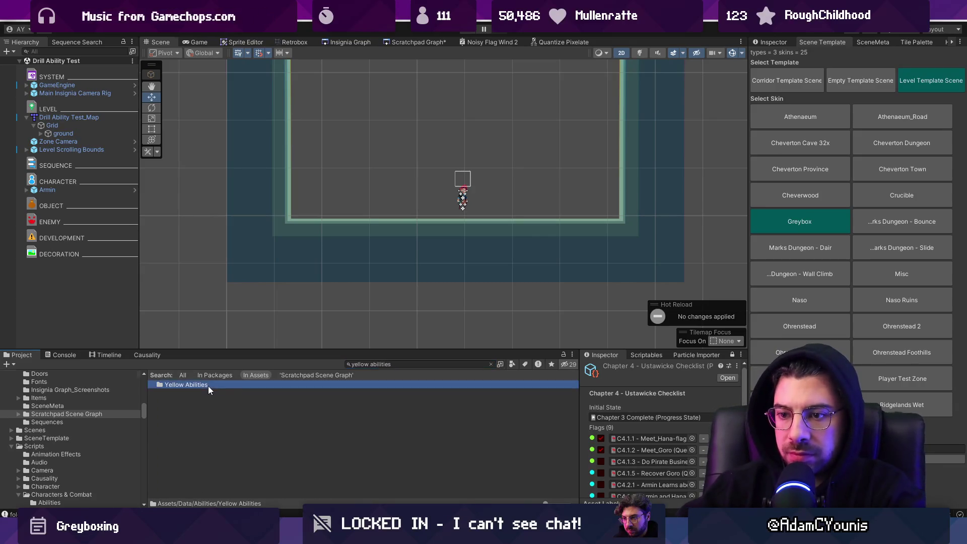
double_click(208, 385)
left_click(213, 392)
left_click(769, 43)
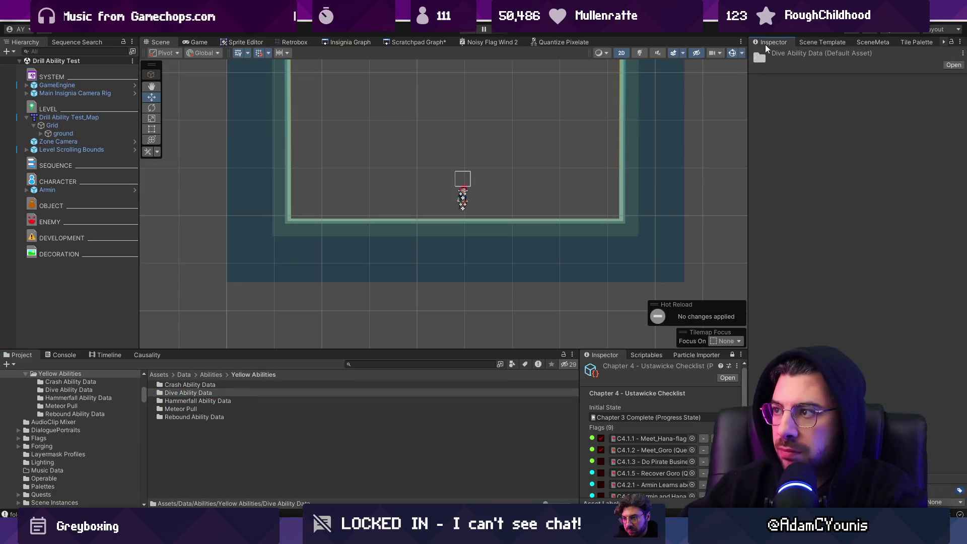
left_click(227, 401)
left_click(221, 409)
left_click(218, 417)
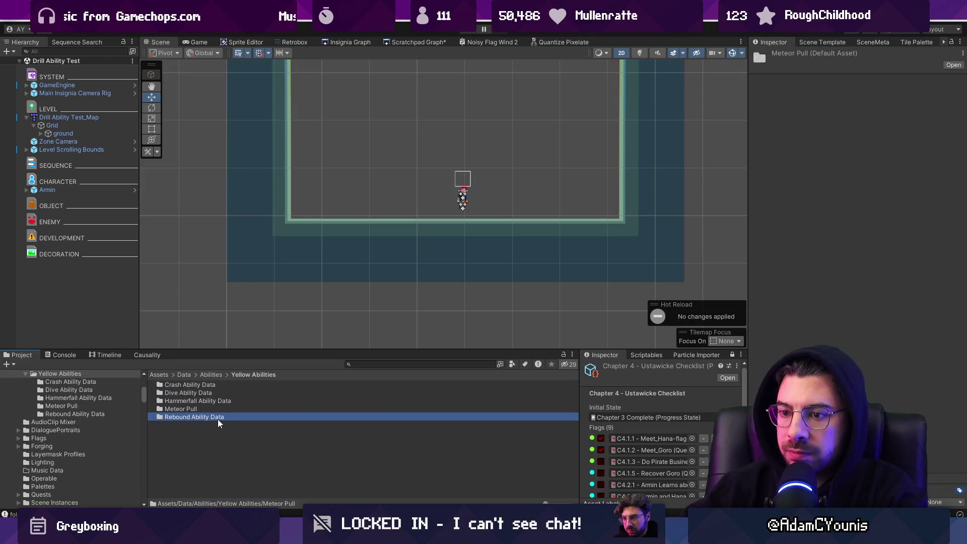
left_click(227, 393)
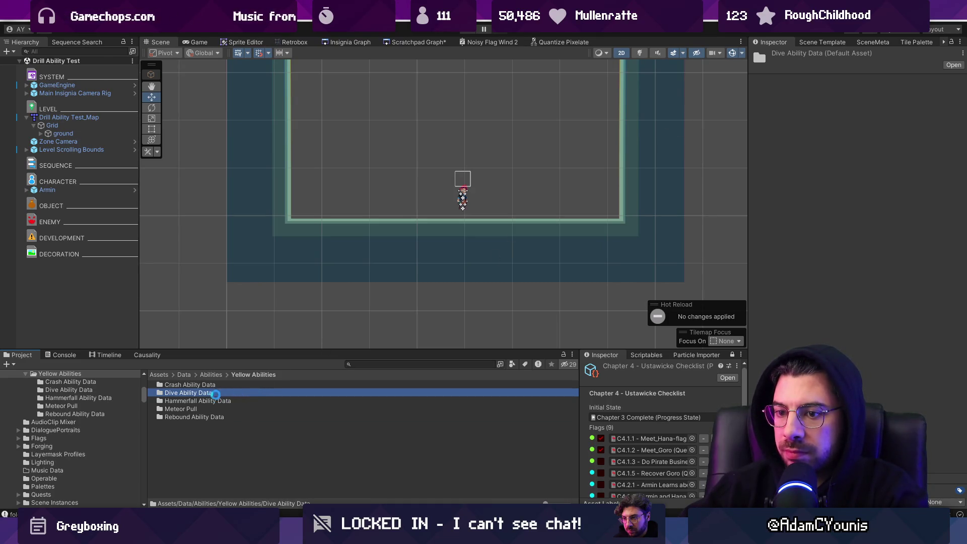
- Duplicate Dive Ability Data, rename the copy 'Drill Ability Data' and open it
key("ctrl+d")
key("F2")
key("Home")
key("ctrl+shift+Right")
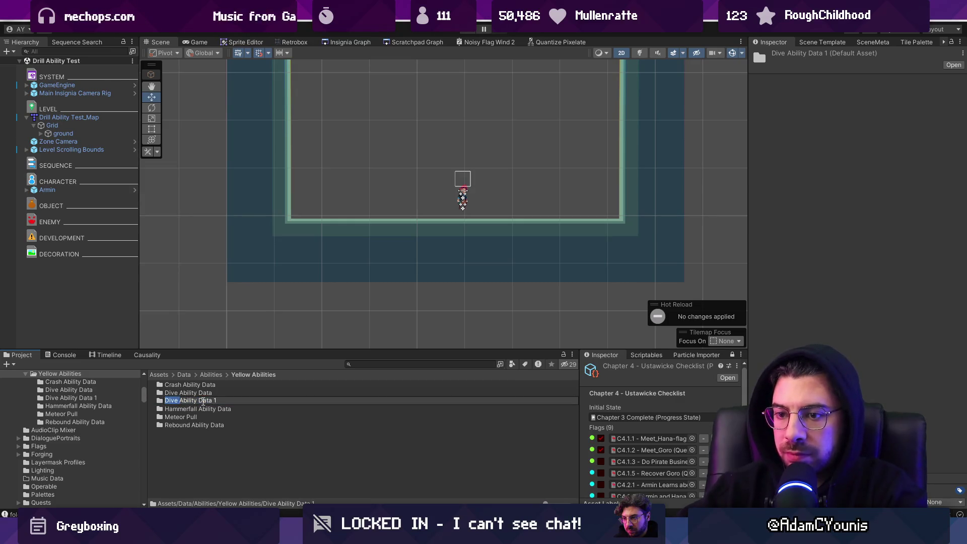
type("Drill")
key("End")
key("BackSpace")
key("BackSpace")
key("Return")
double_click(203, 401)
- Rename the Meteor Ability asset to 'Drill Ability'
left_click(184, 385)
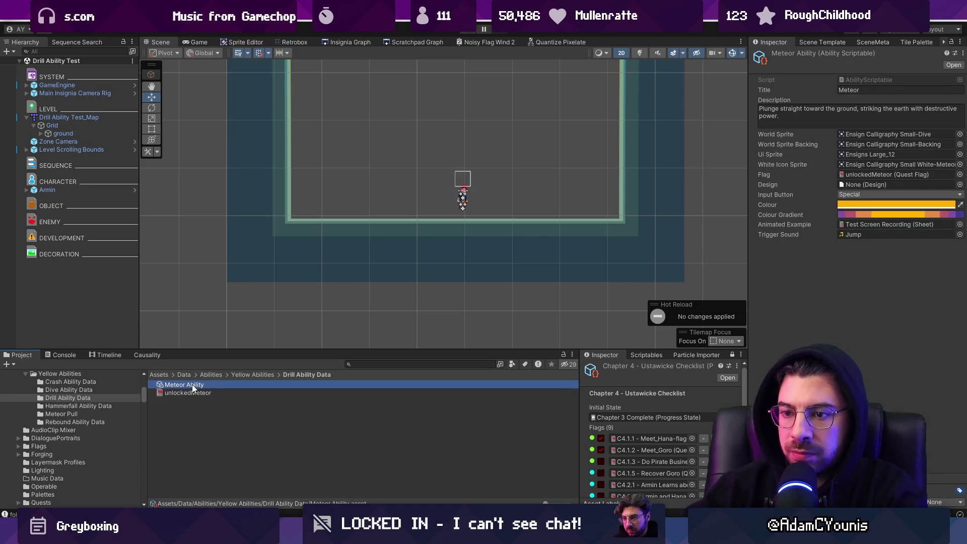
key("F2")
key("Home")
key("ctrl+shift+Right")
type("Drill")
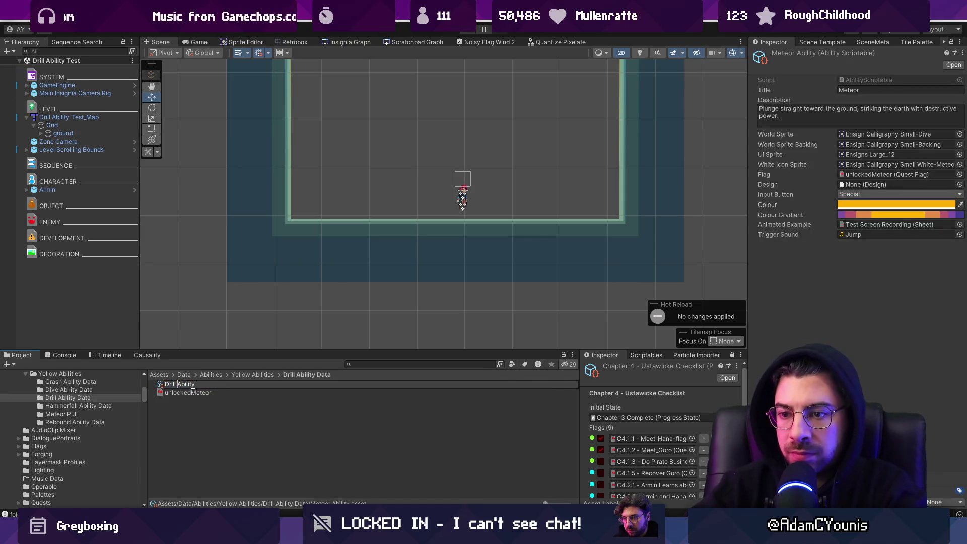
key("Return")
- Rename the unlockedMeteor quest flag to 'unlockedDrill' and select the Drill Ability asset
left_click(190, 395)
key("F2")
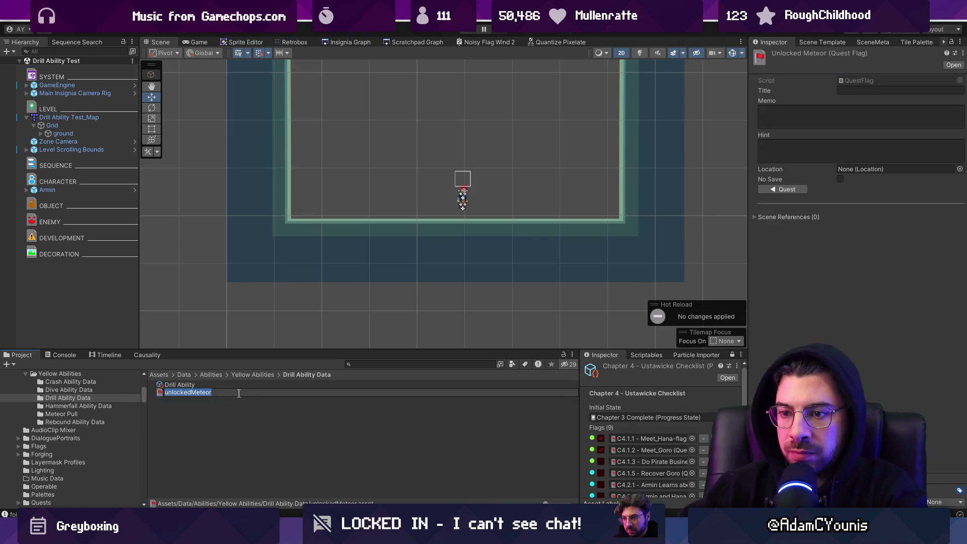
key("End")
key("BackSpace")
key("BackSpace")
key("BackSpace")
type("Drill")
key("Return")
left_click(245, 385)
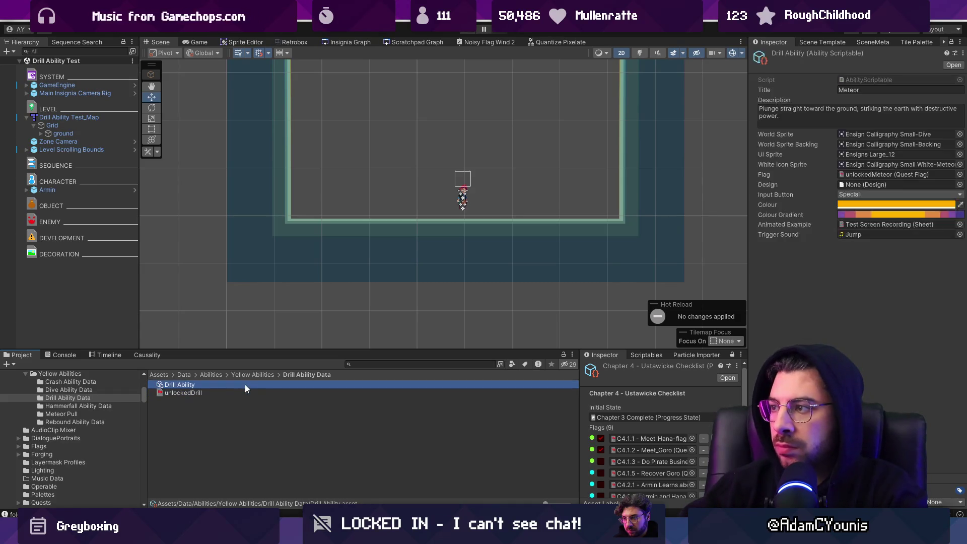
left_click(871, 89)
- Title the ability 'Drill', describing burrowing for protection before leaping into the air with a powerful burst
type("Dr")
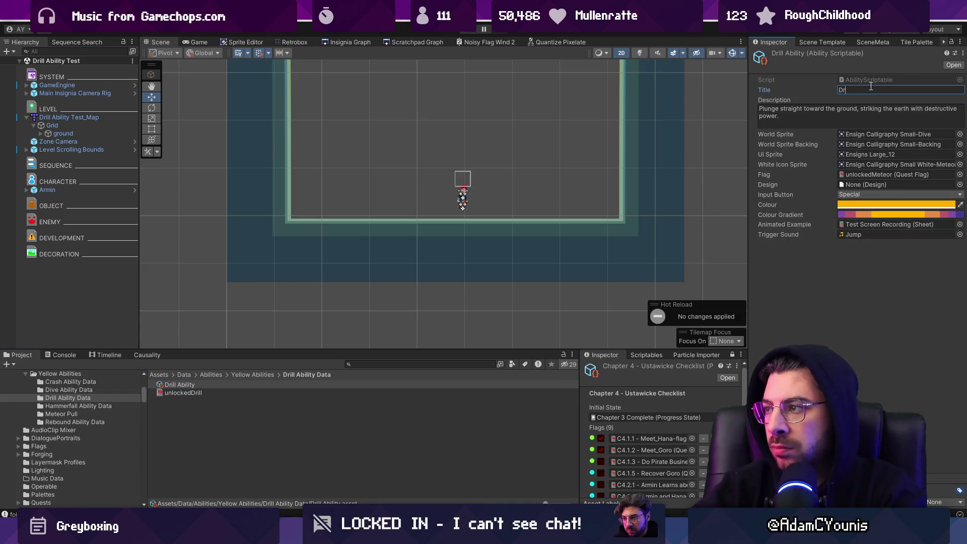
left_click(841, 113)
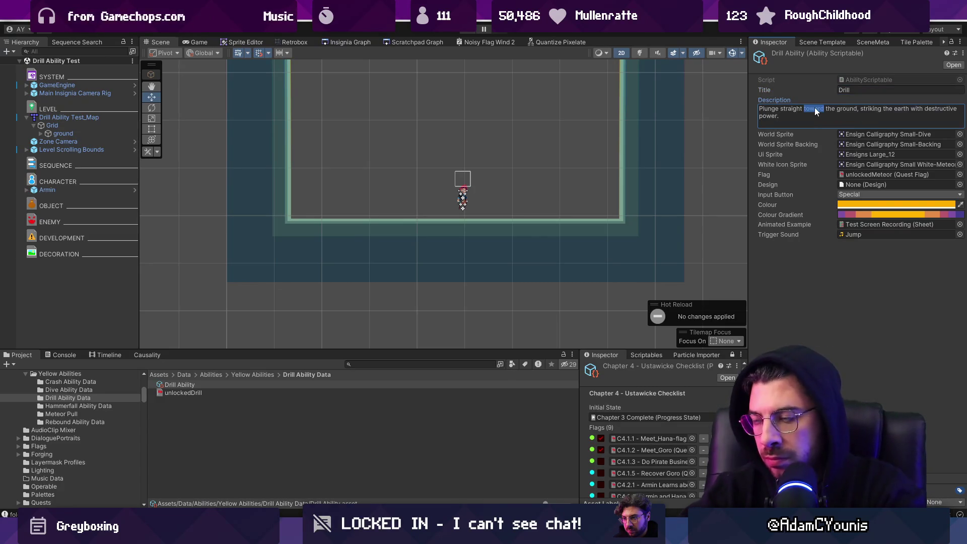
key("ctrl+a")
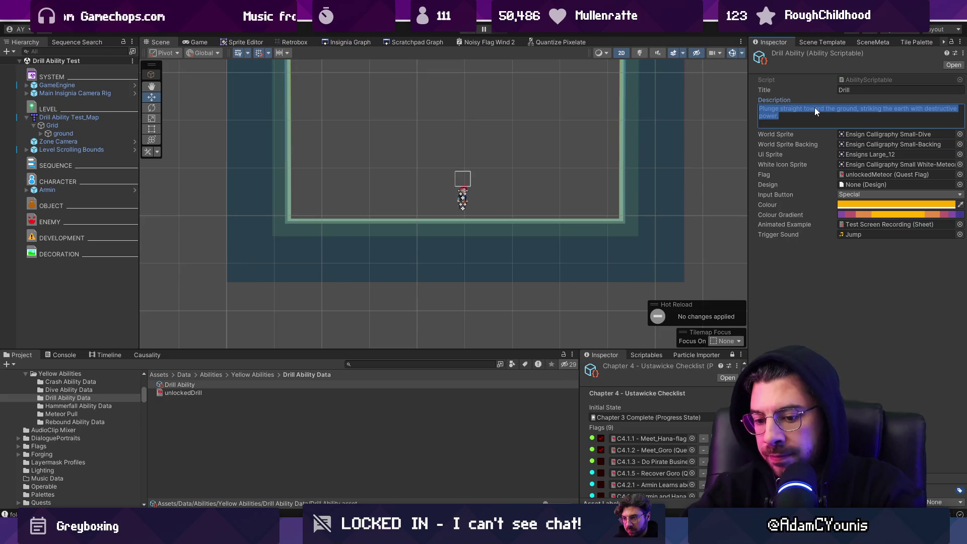
type("Burrow deep into the ground")
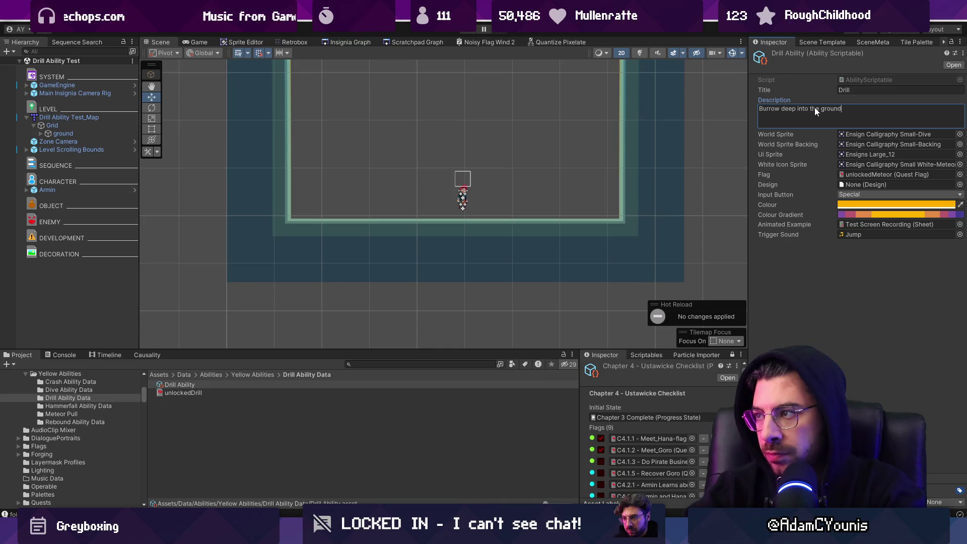
type(", prote")
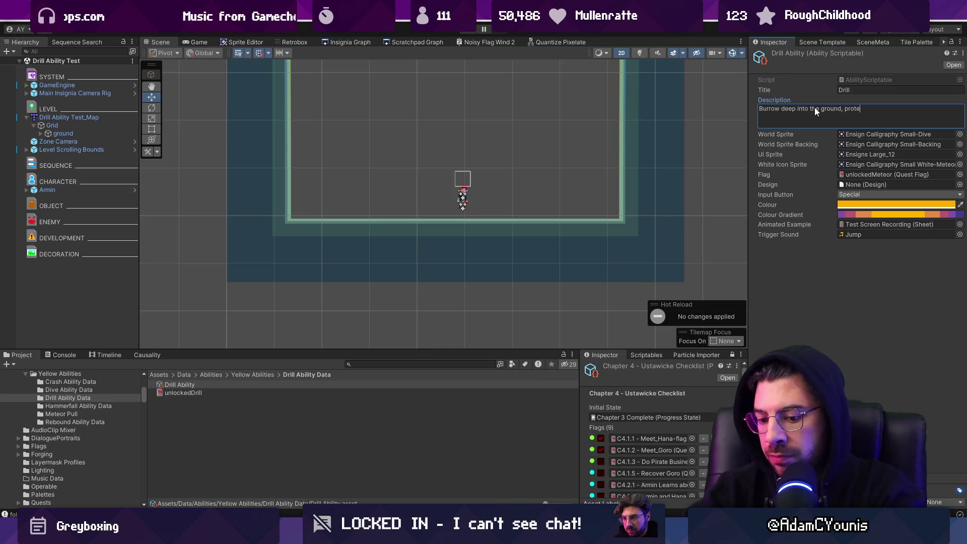
type("cting yourse")
key("BackSpace")
key("BackSpace")
key("BackSpace")
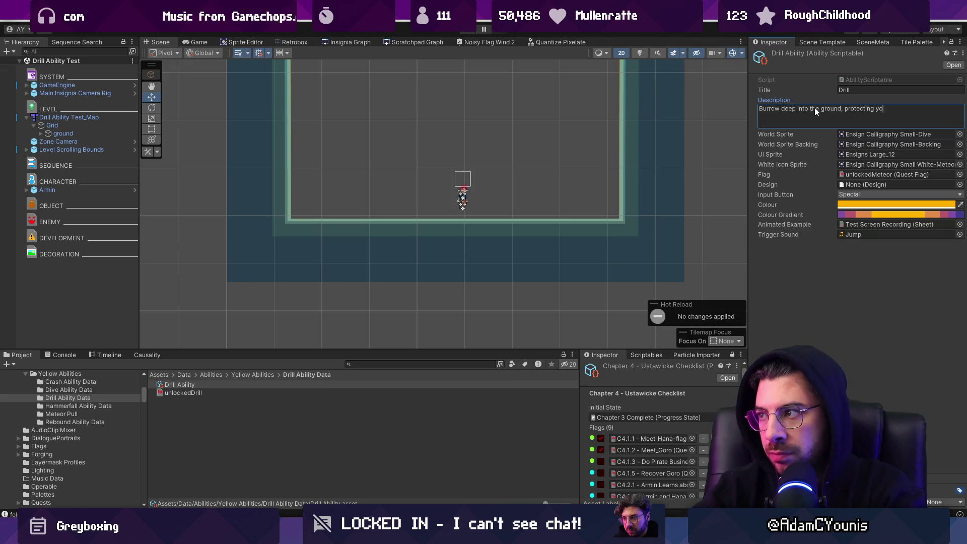
type("oneself")
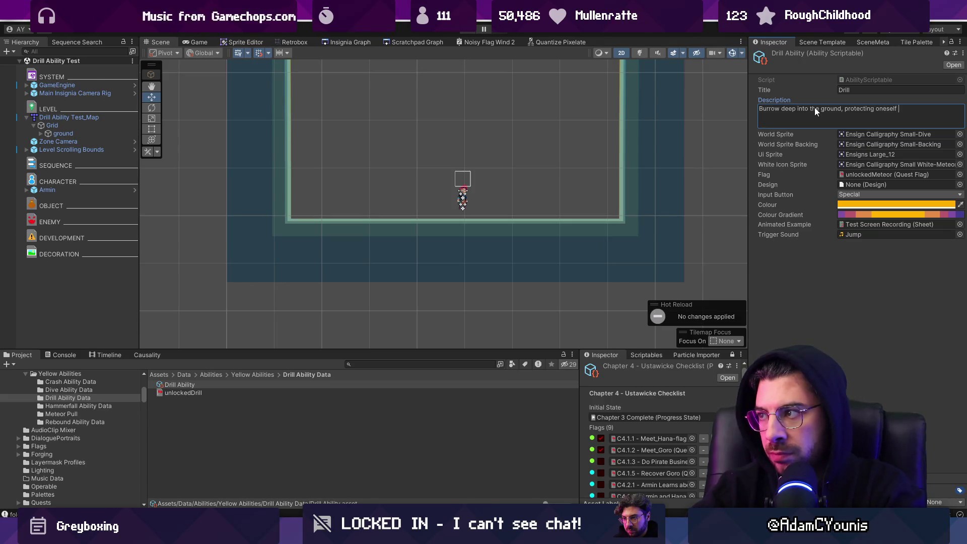
key("ctrl+BackSpace")
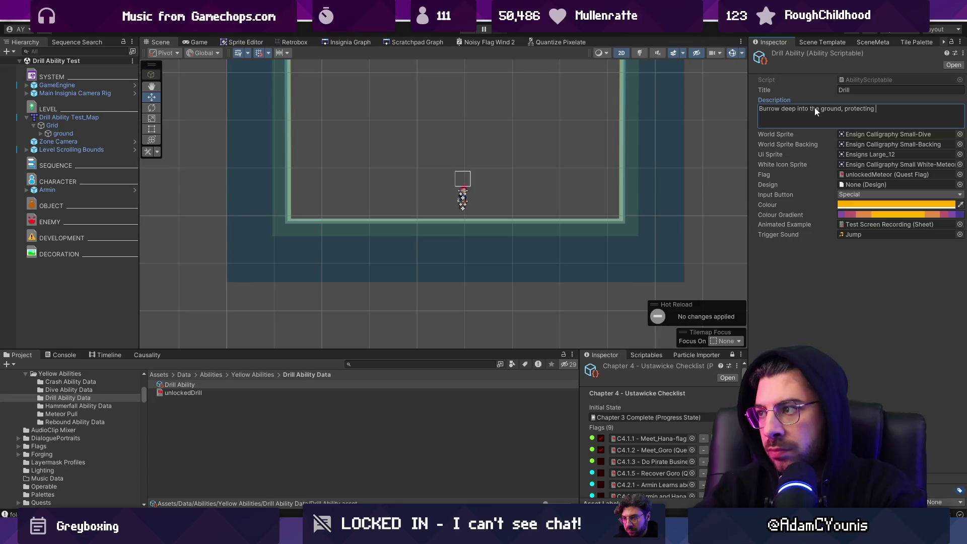
key("BackSpace")
key("BackSpace")
key("BackSpace")
type("granting ")
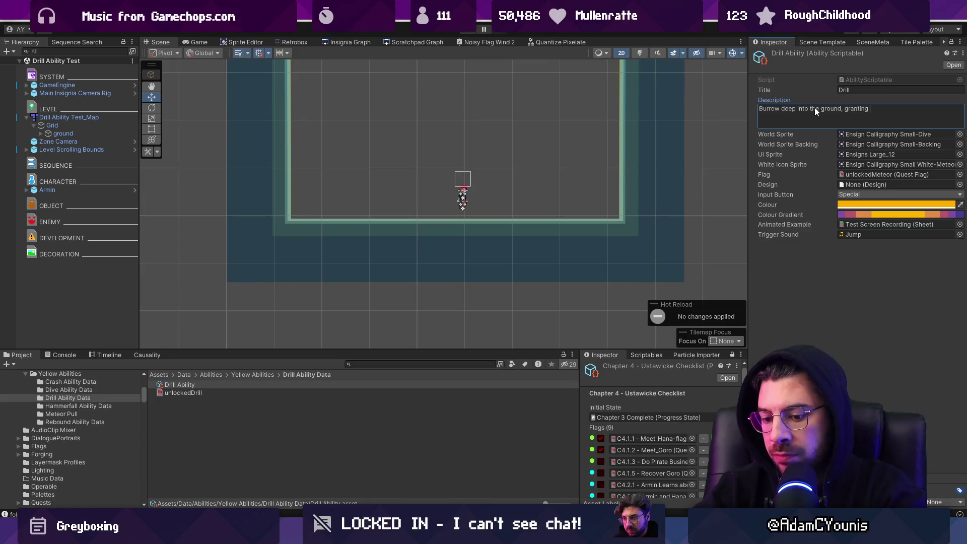
type("protection fromn ")
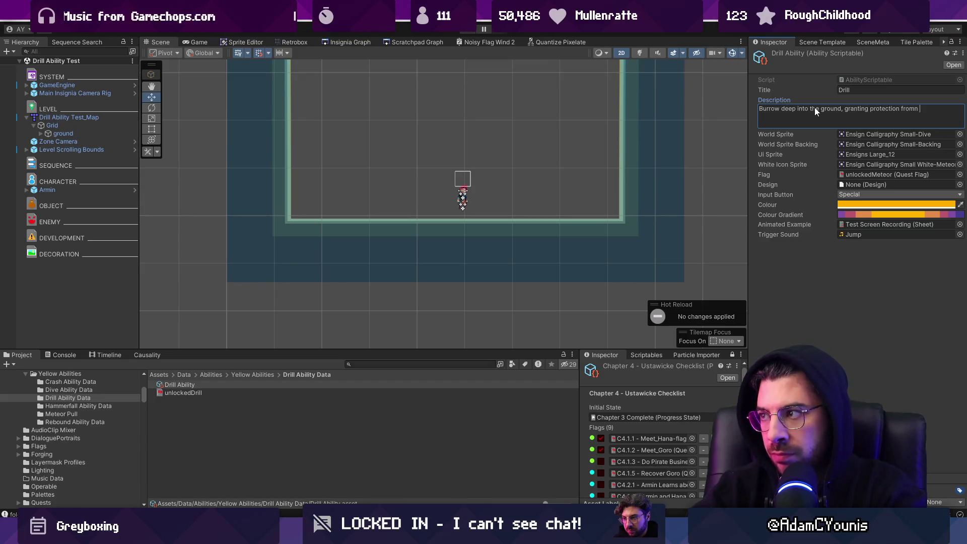
key("BackSpace")
key("BackSpace")
type(" enemy ")
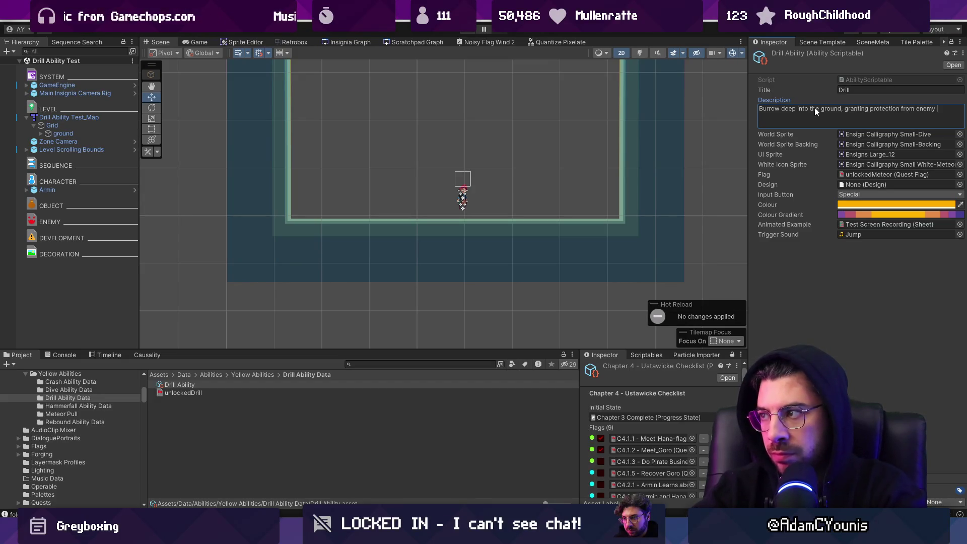
type("attacks before leaping ")
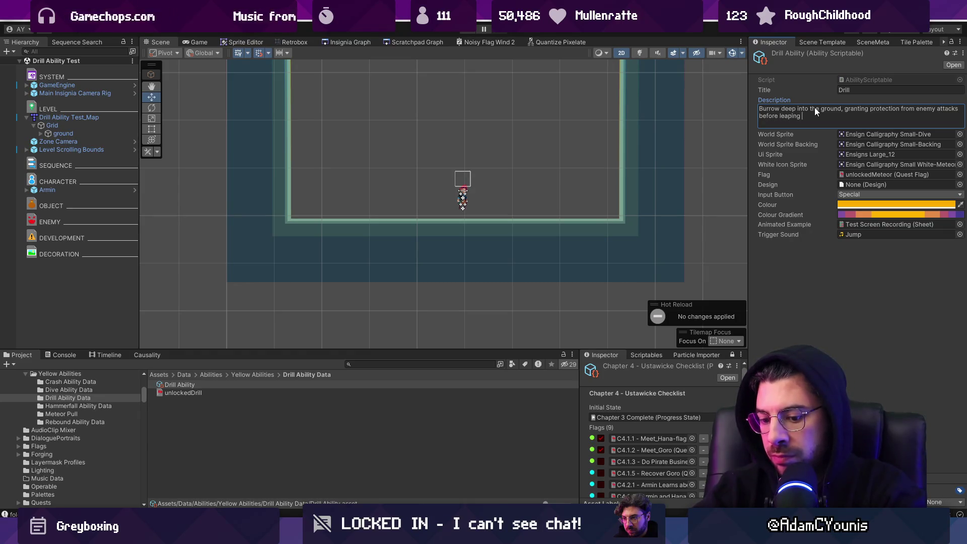
type("into the air.")
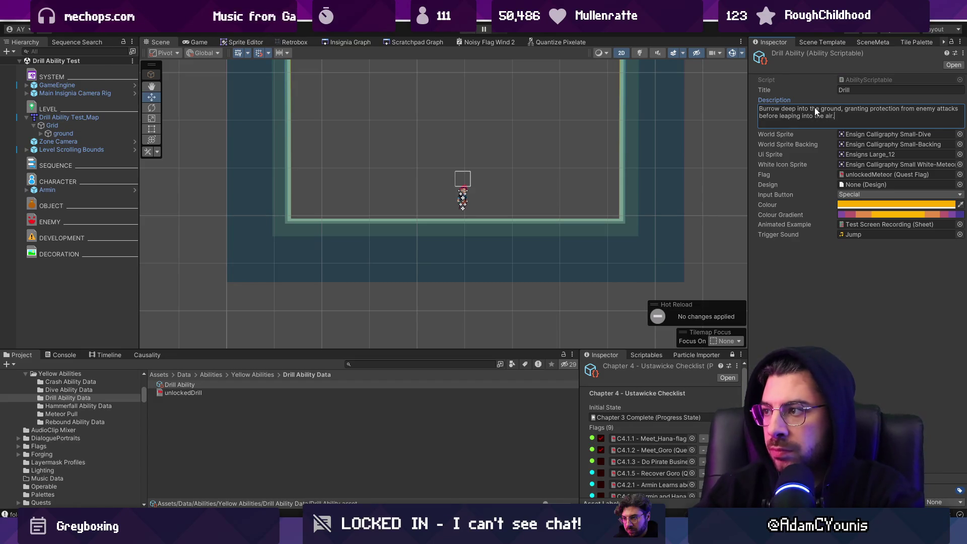
key("ctrl+shift+Left")
key("ctrl+shift+Left")
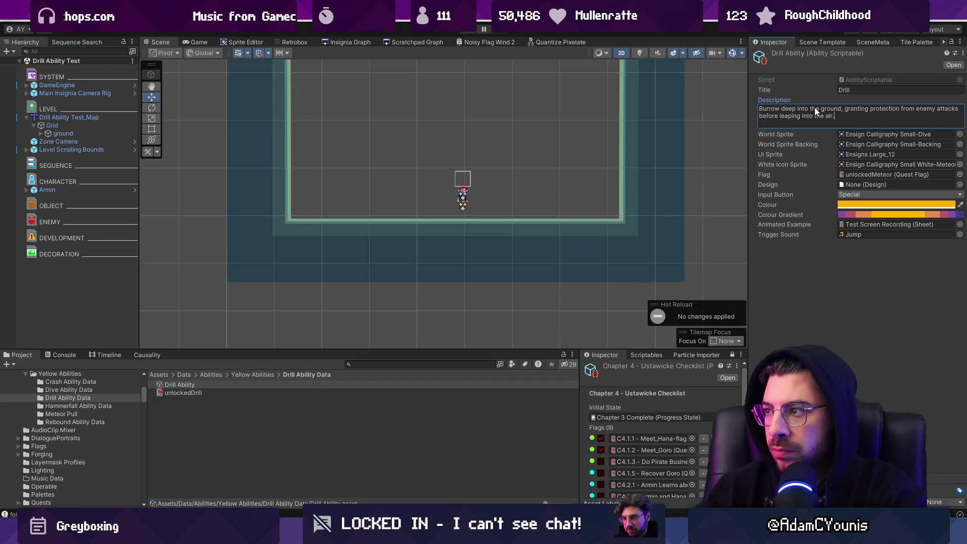
type("with a powerful")
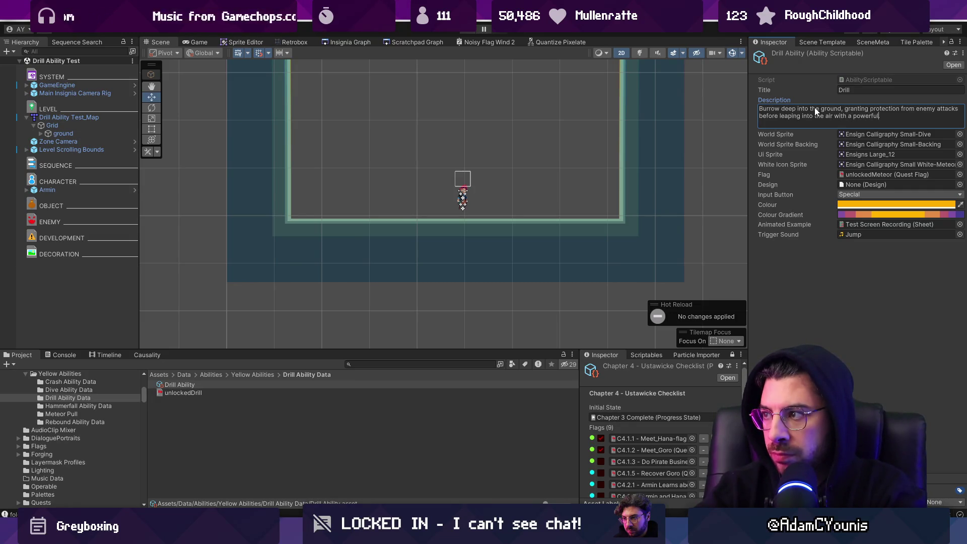
type(" burst.")
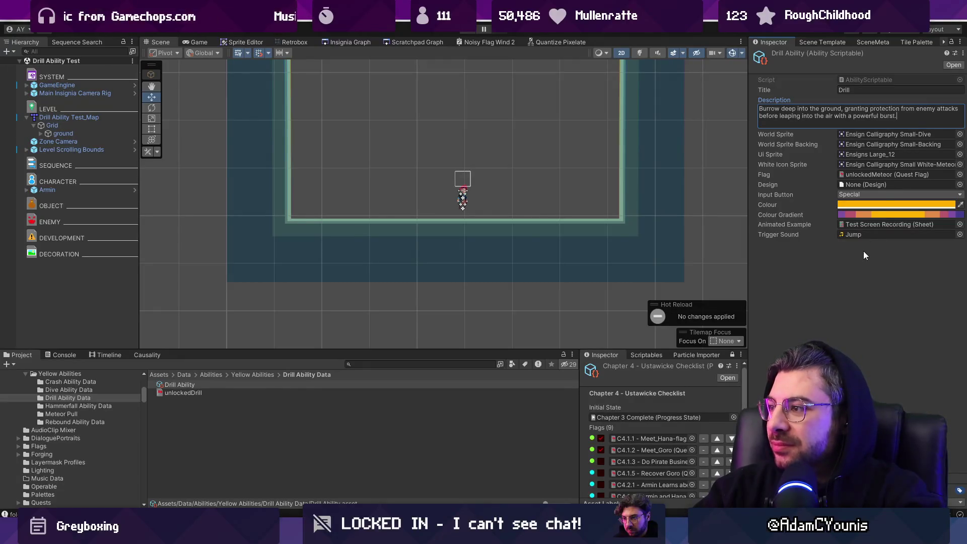
- Assign unlockedDrill as the Drill Ability's quest flag in place of unlockedMeteor
left_click(960, 175)
type("drill")
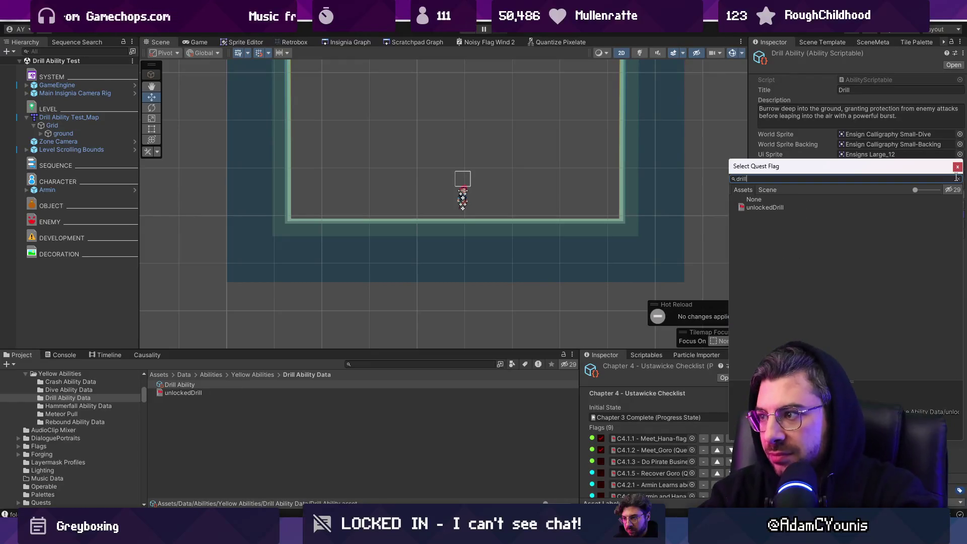
double_click(771, 207)
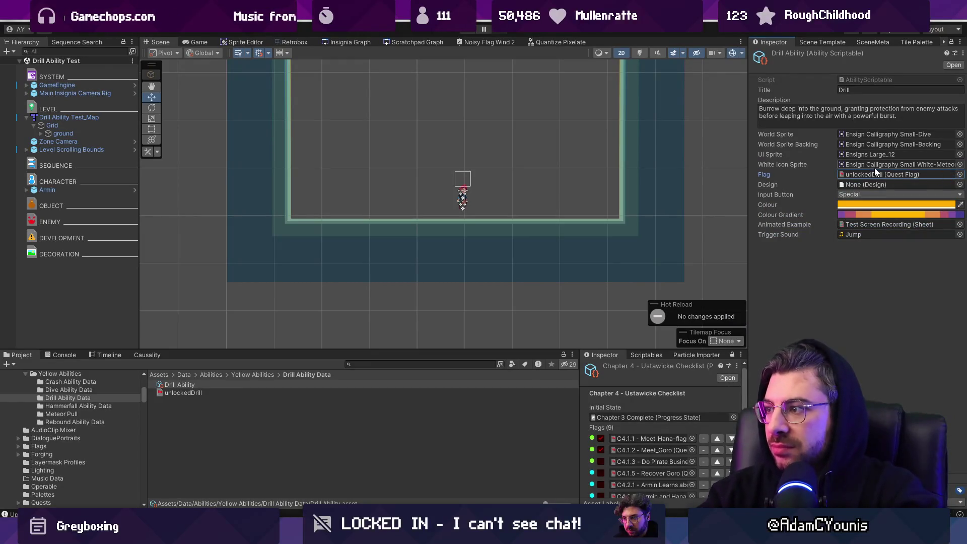
left_click(775, 256)
left_click(771, 175)
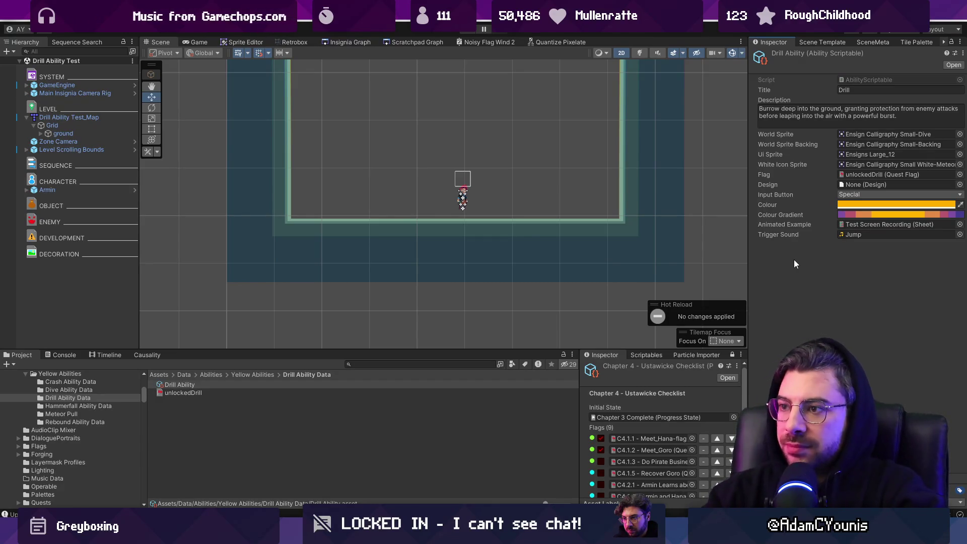
scroll(485, 185, "up", 3)
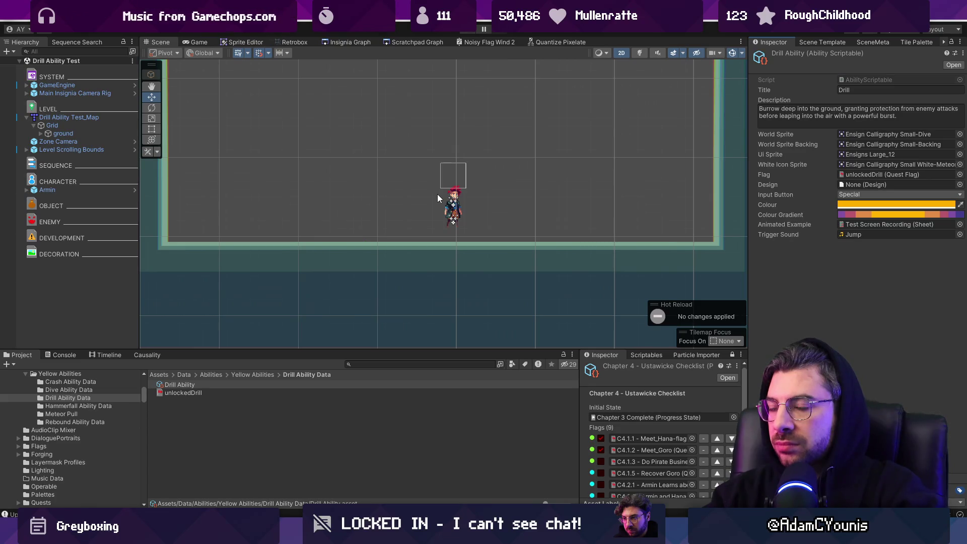
left_click(386, 364)
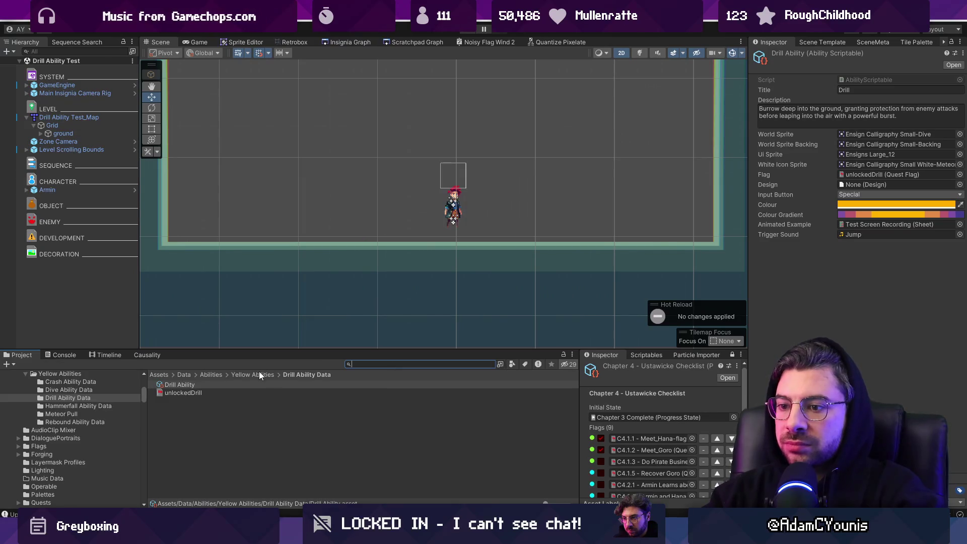
- Search the project for the AbilityState script, then clear the search
left_click(211, 375)
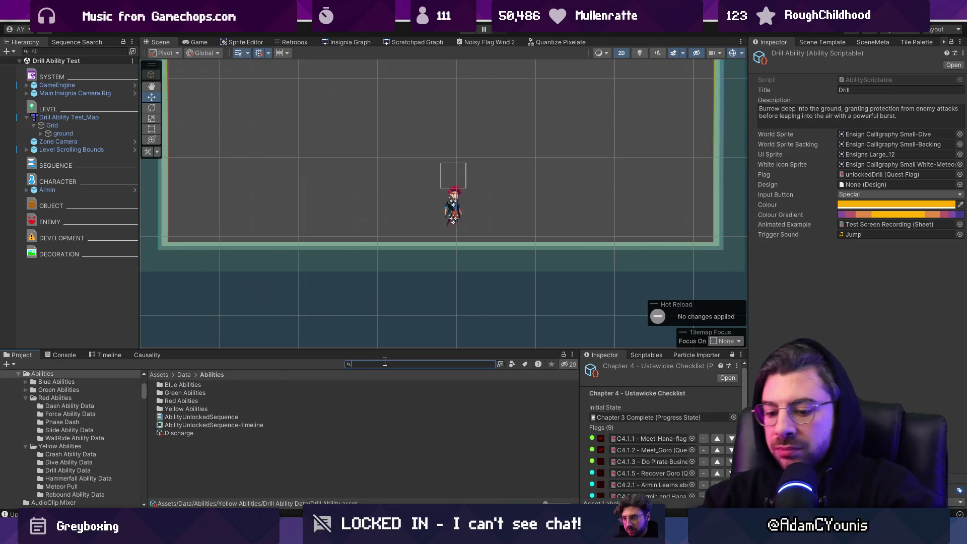
type("ty")
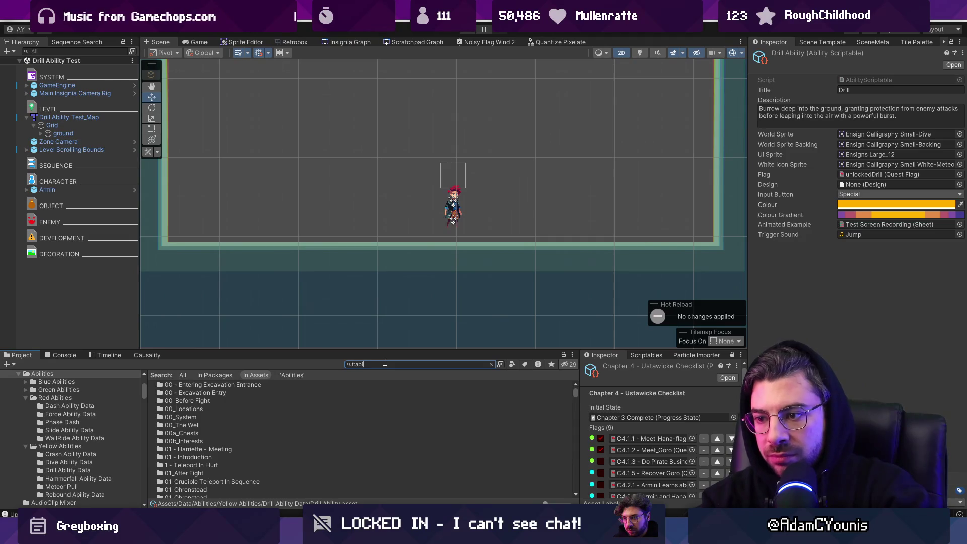
type("behaviour")
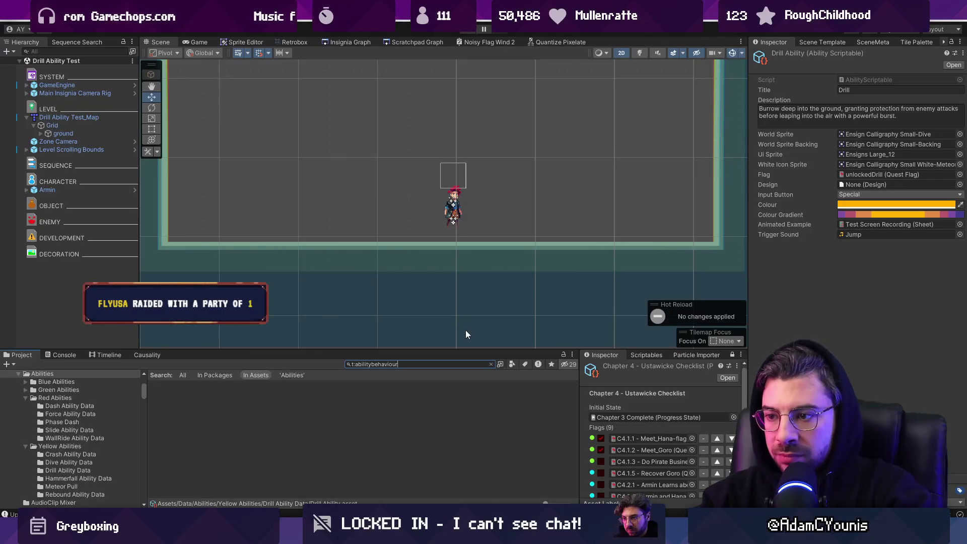
key("ctrl+shift+Left")
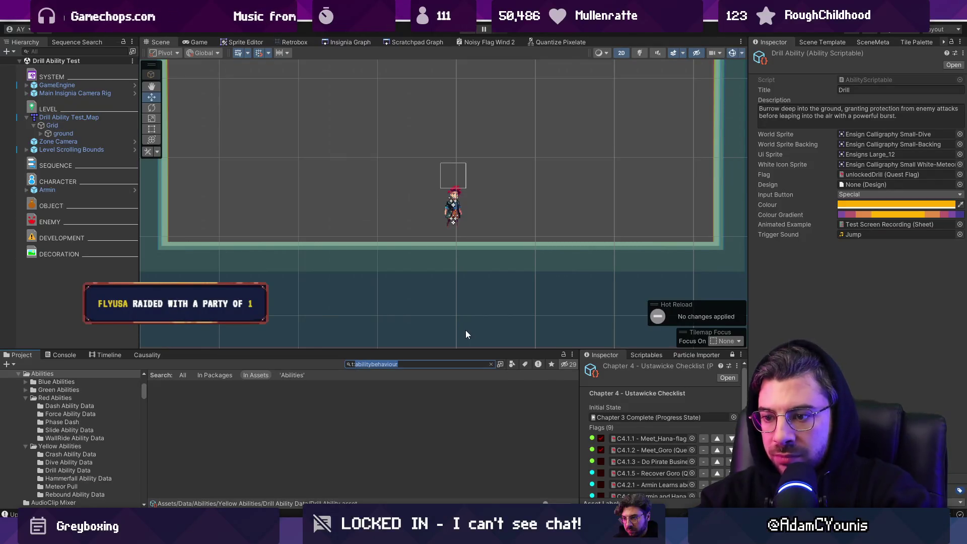
type("abilitystate")
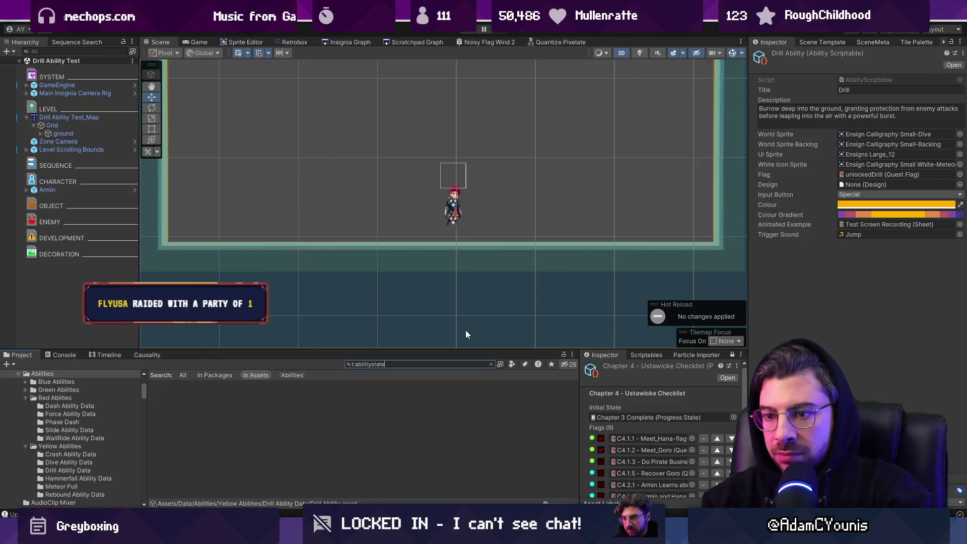
key("Left")
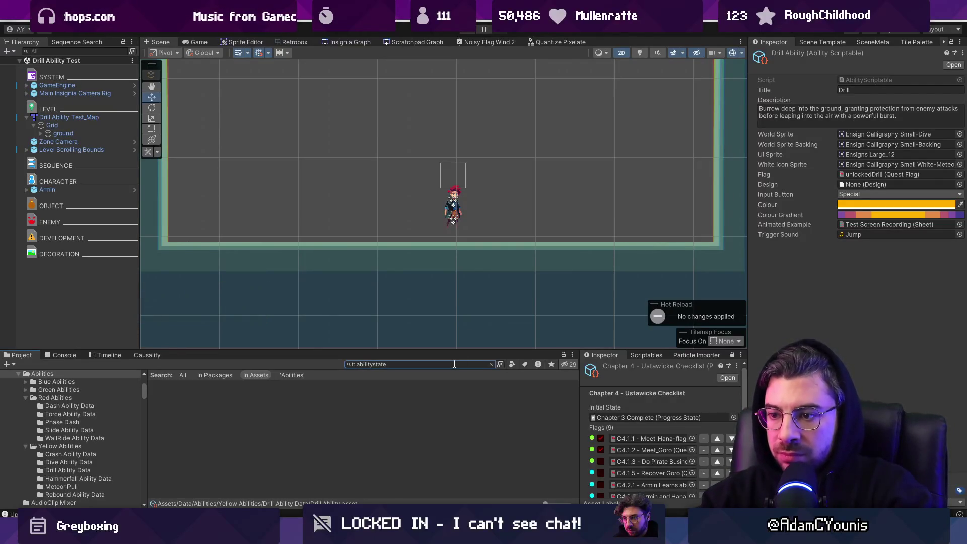
key("ctrl+a")
key("BackSpace")
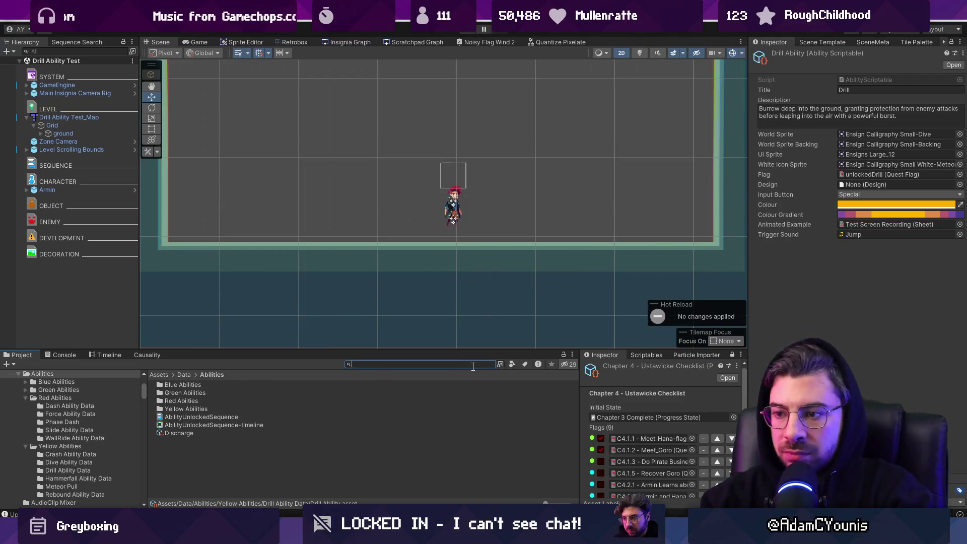
- Locate the BounceAbility script to reach the Characters & Combat Abilities scripts folder
type("eb")
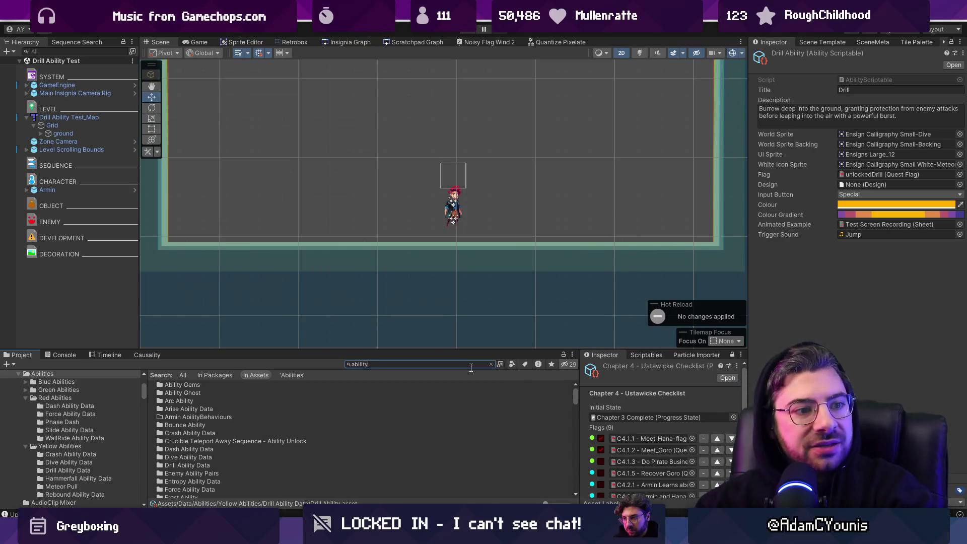
scroll(330, 485, "down", 5)
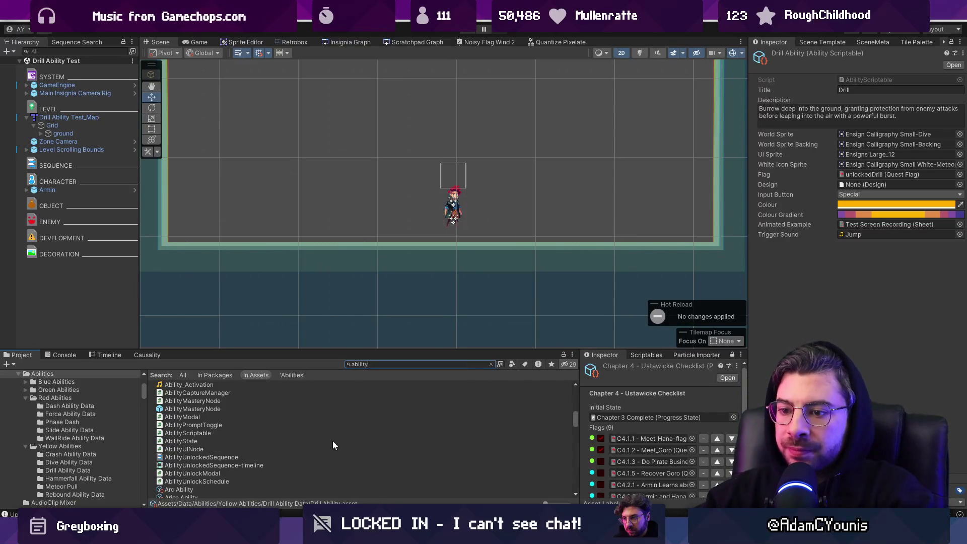
scroll(263, 434, "down", 10)
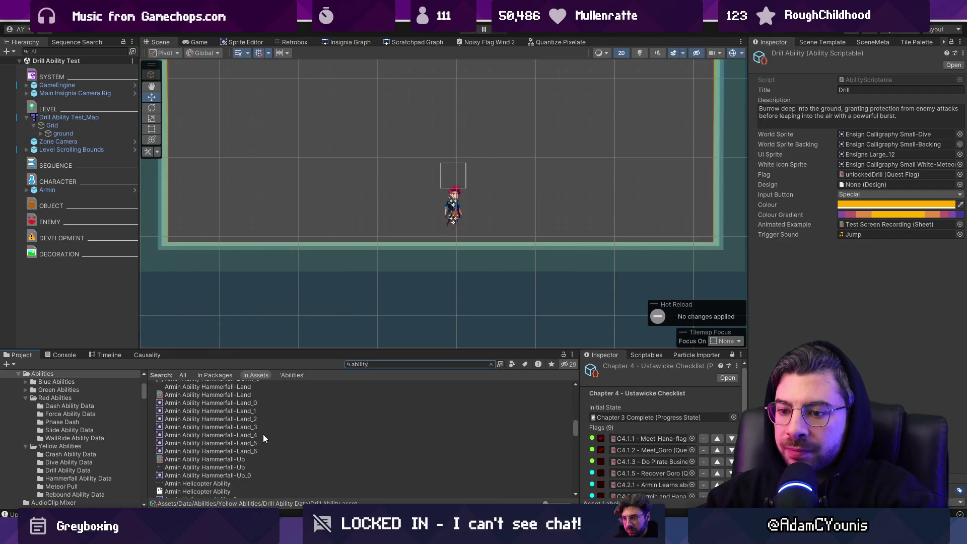
scroll(267, 434, "down", 5)
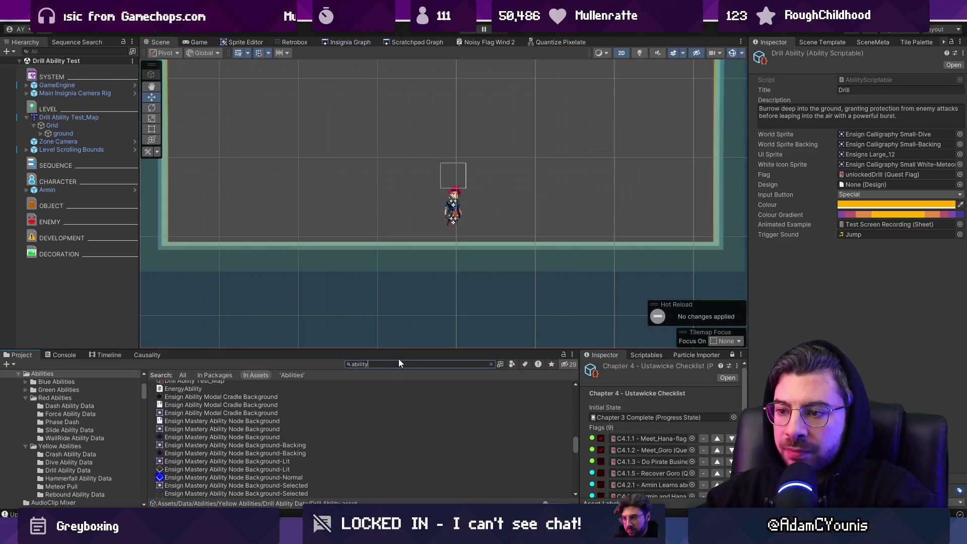
key("ctrl+a")
type("boi")
key("BackSpace")
type("unce")
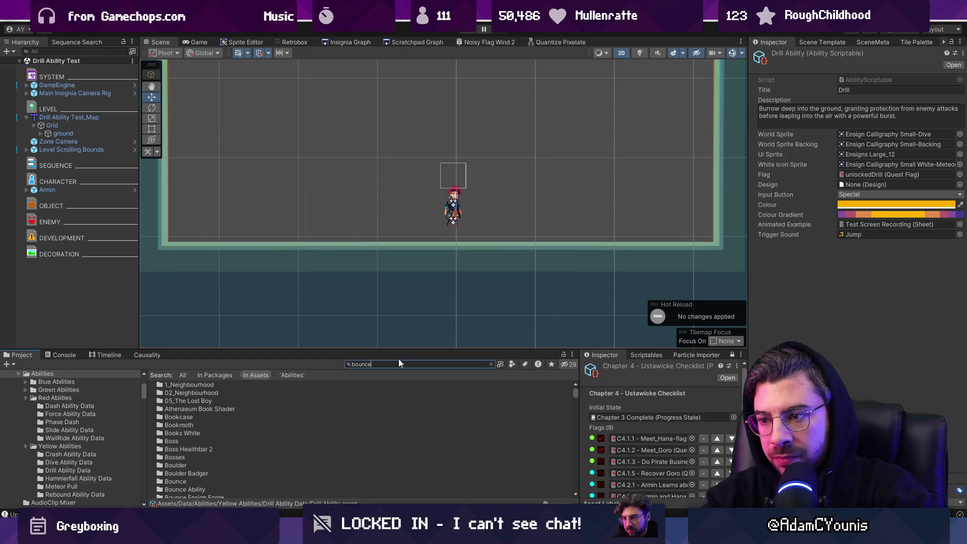
type("ability")
key("Down")
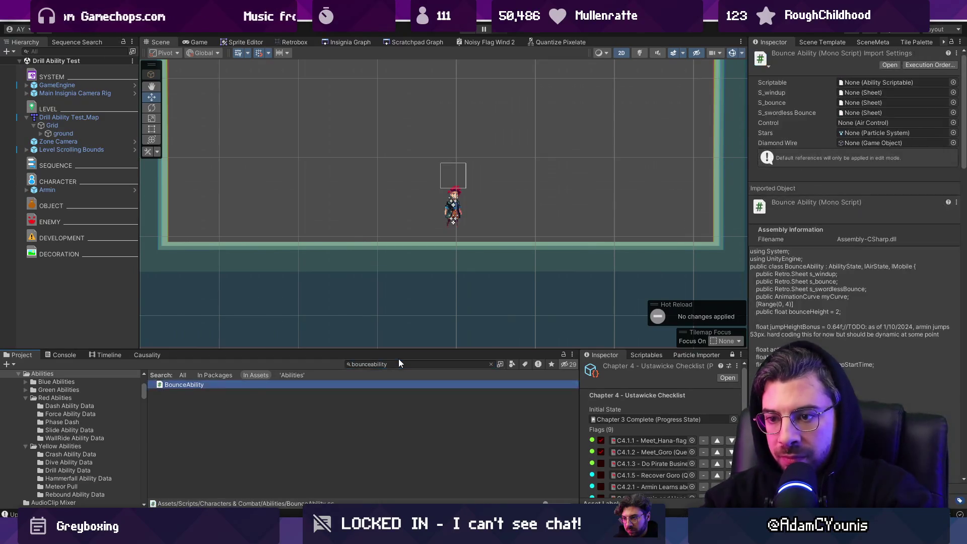
left_click(492, 364)
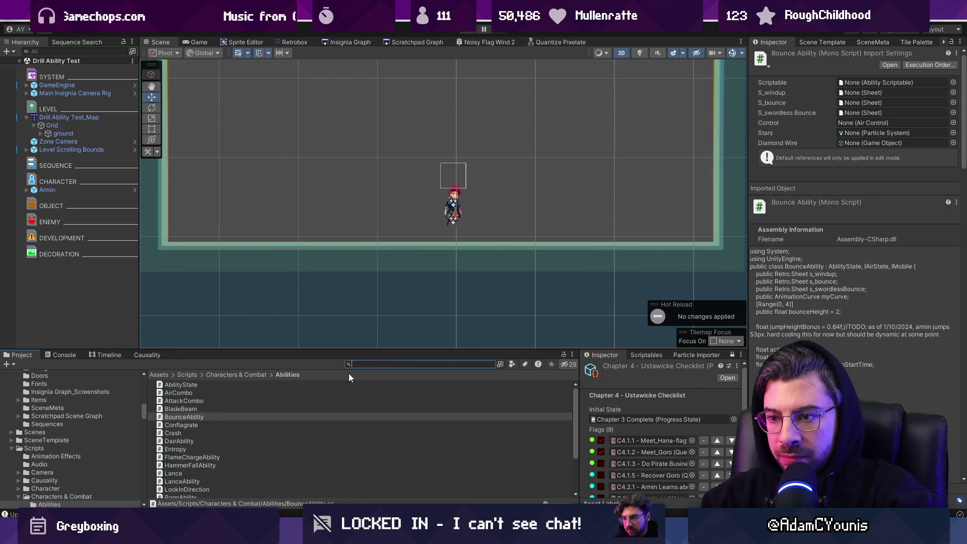
- Create a C# script named DrillAbility in the Abilities folder and open it
left_click_drag(297, 348, 297, 226)
right_click(222, 452)
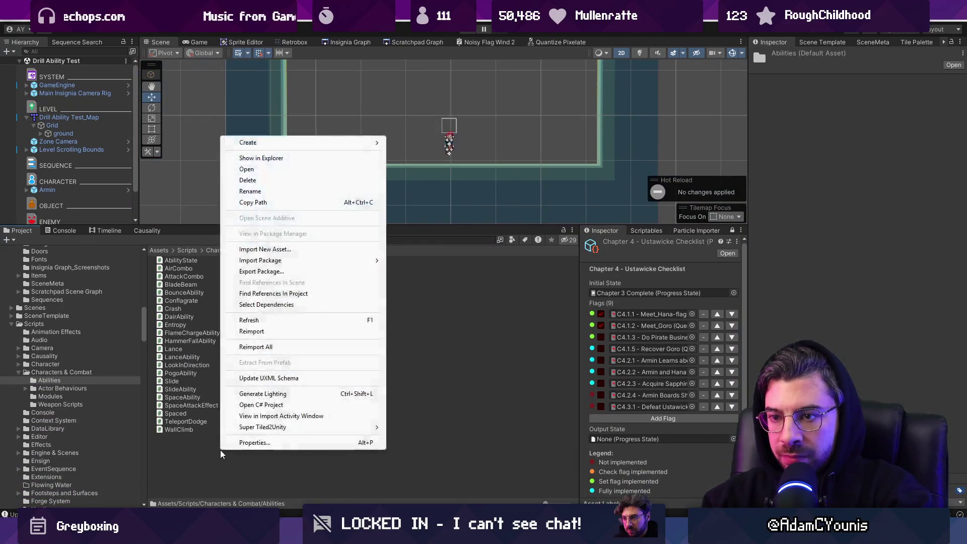
mouse_move(306, 144)
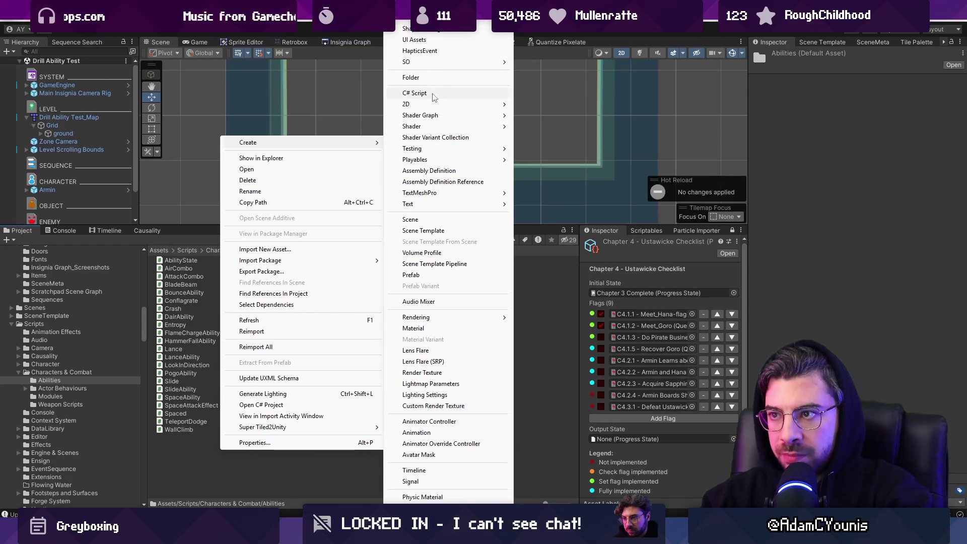
left_click(432, 93)
type("DrillAbility")
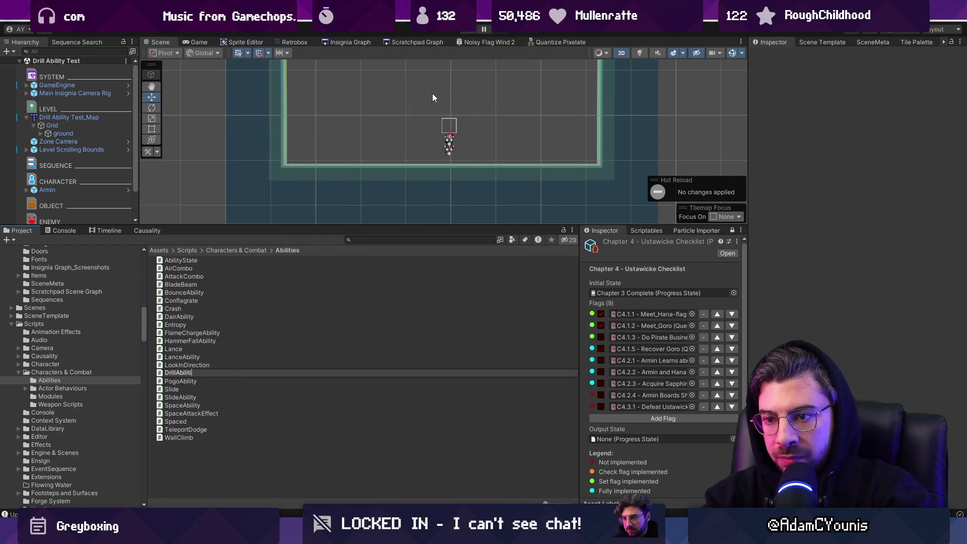
key("Return")
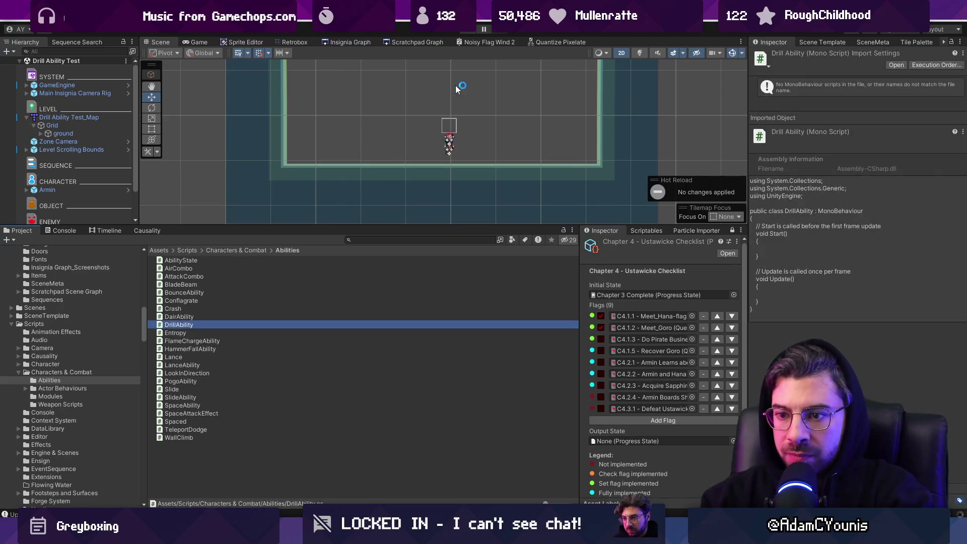
key("Return")
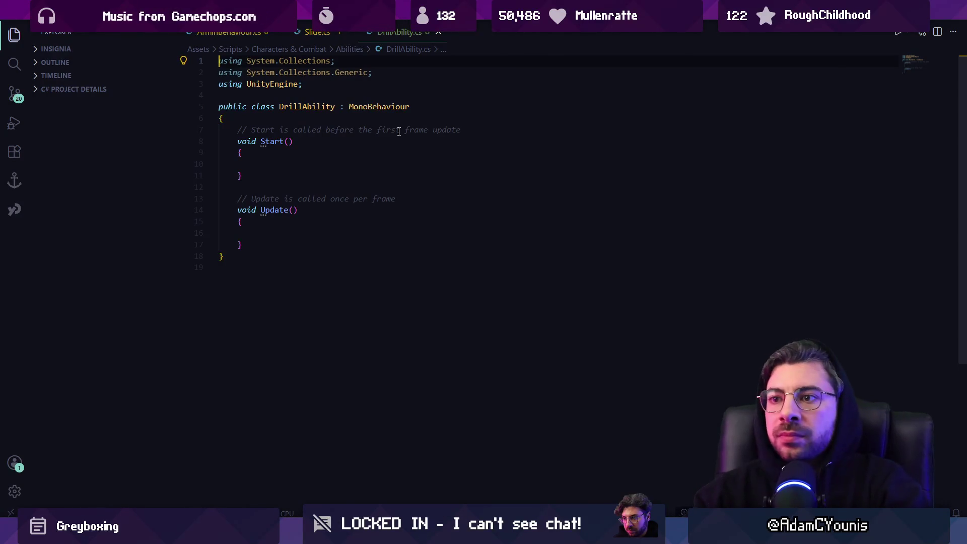
- Change DrillAbility's base class from MonoBehaviour to AbilityState and save
key("shift+alt+f")
double_click(390, 107)
type("AbilityState")
key("ctrl+s")
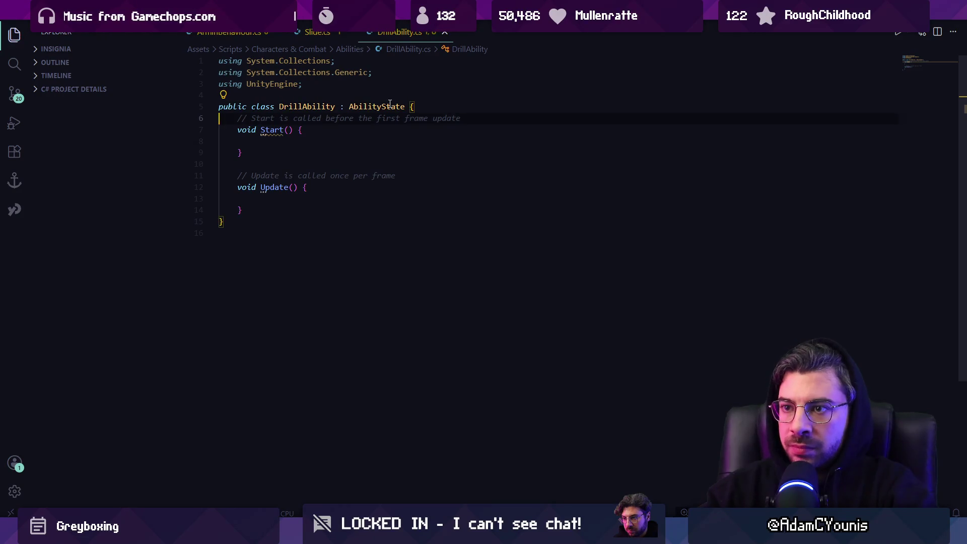
- Replace Start and Update with an empty public override void Enter() method
key("shift+Down")
key("shift+Down")
key("shift+Down")
key("shift+End")
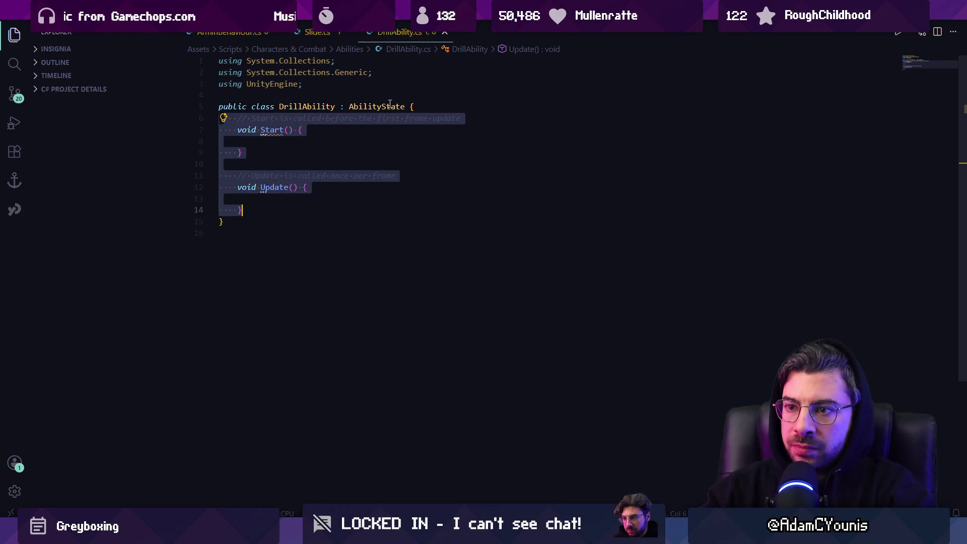
key("BackSpace")
key("Return")
type("public void Enter()")
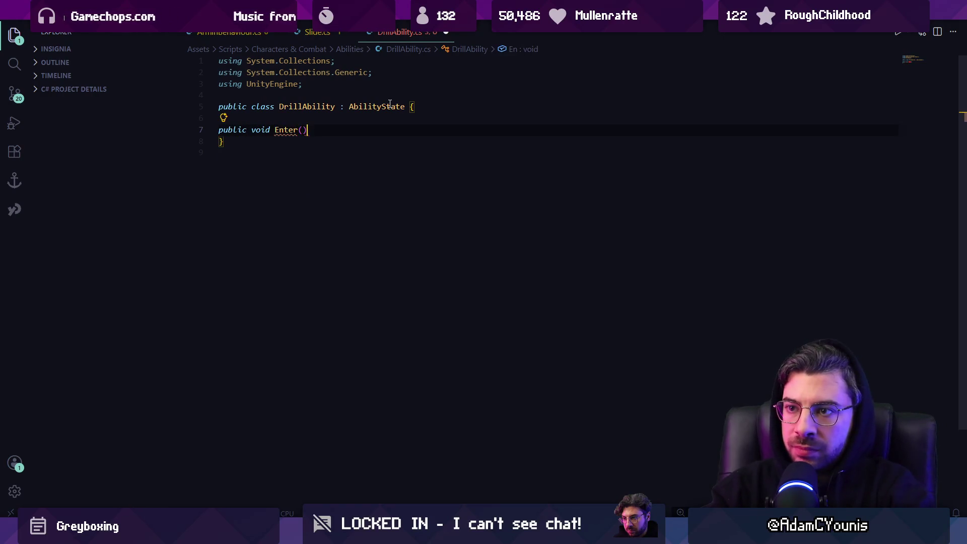
type(" {")
key("Return")
key("Up")
key("ctrl+Right")
key("Right")
type("override")
key("ctrl+s")
- Add an empty public override void Do() method after Enter
key("Down")
key("Down")
key("Return")
key("Return")
type("public ove")
key("BackSpace")
type("ide void")
key("Return")
type("{")
key("Return")
- Add an empty public override Exit() method after Do and save
key("Down")
key("Return")
key("Return")
type("po")
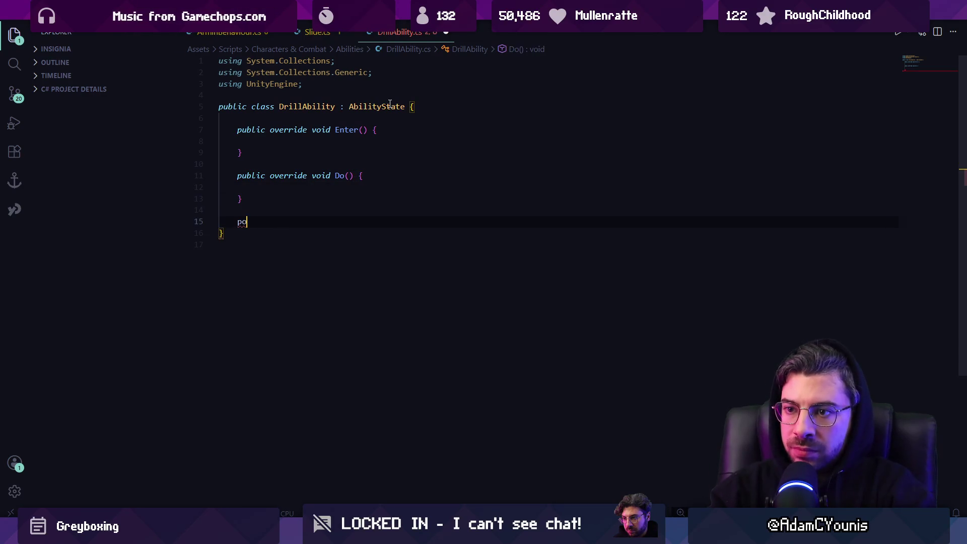
type("uyblic override")
key("Return")
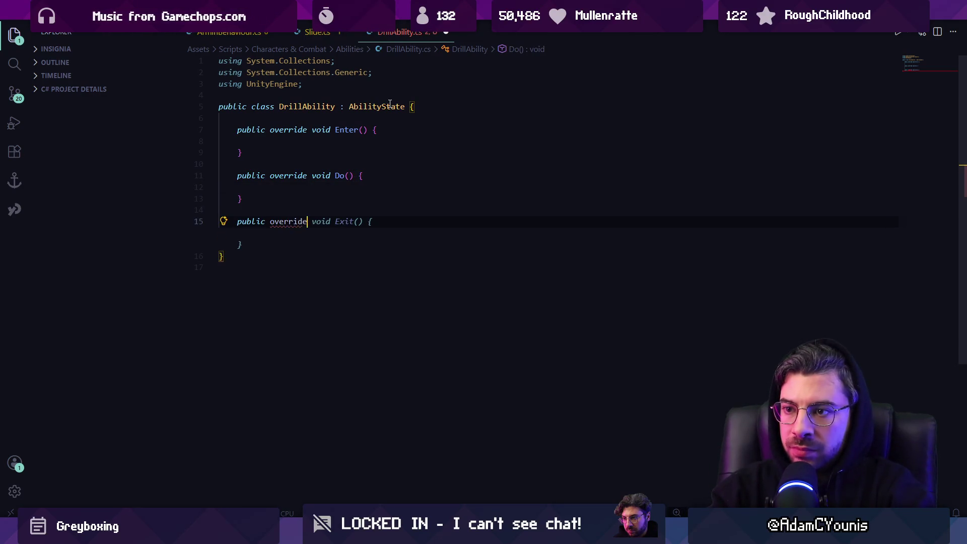
type("Ex")
key("Tab")
key("Return")
key("BackSpace")
type("{")
key("ctrl+s")
key("Down")
key("Return")
- Begin a new public declaration on an indented line at the top of the class
key("Up")
key("Up")
key("Up")
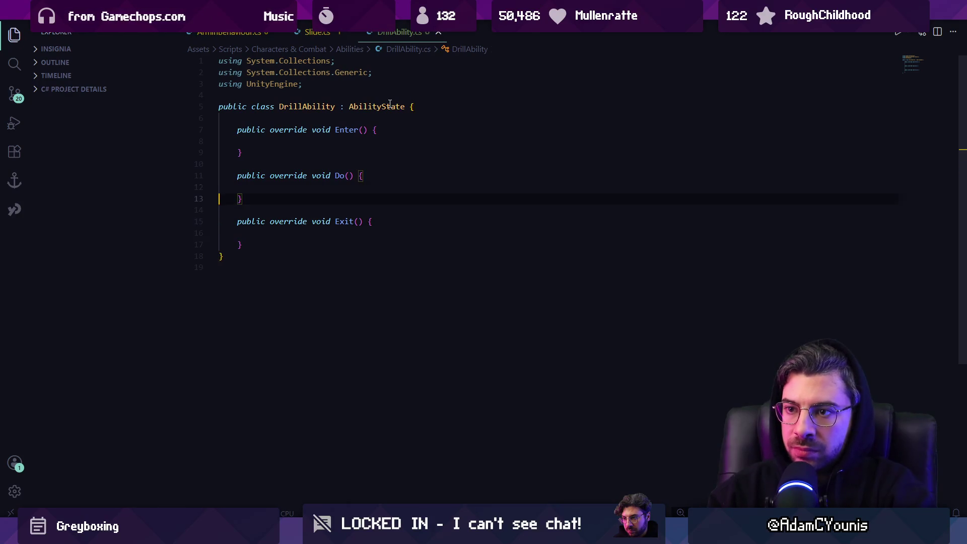
key("Return")
key("Return")
key("Up")
key("Tab")
type("public")
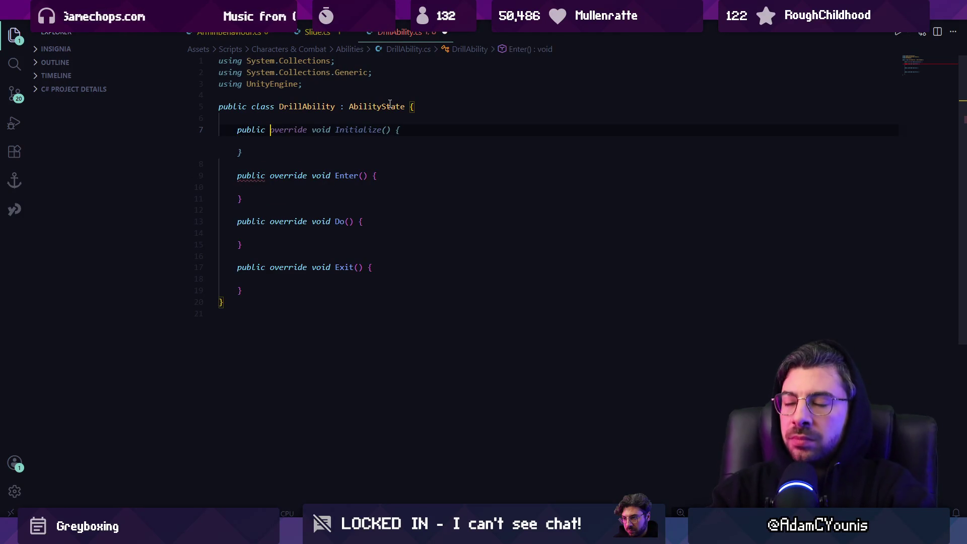
- Add comments: burrow animation, burrowing animation, leap animation (repeats on contact with enemies)
key("BackSpace")
key("BackSpace")
key("BackSpace")
type("//")
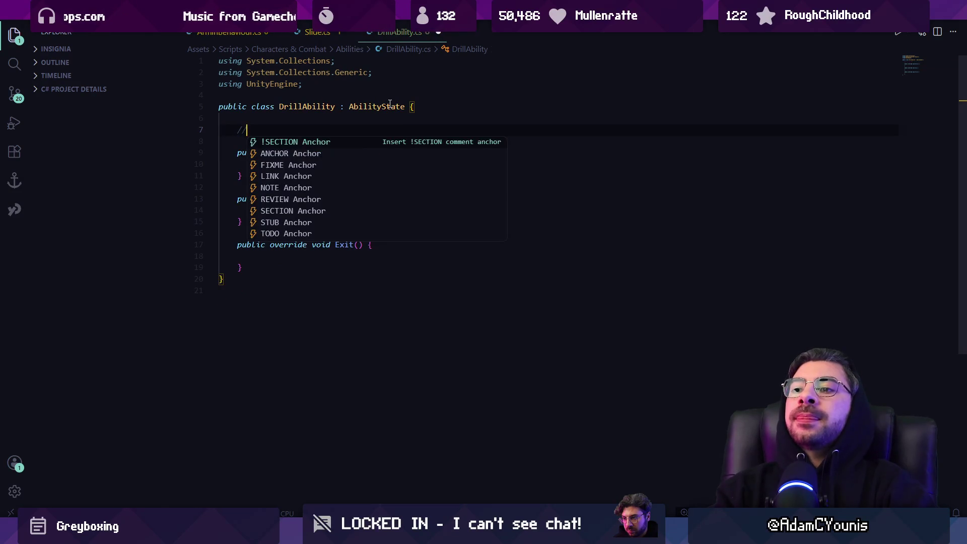
type("burrow animation")
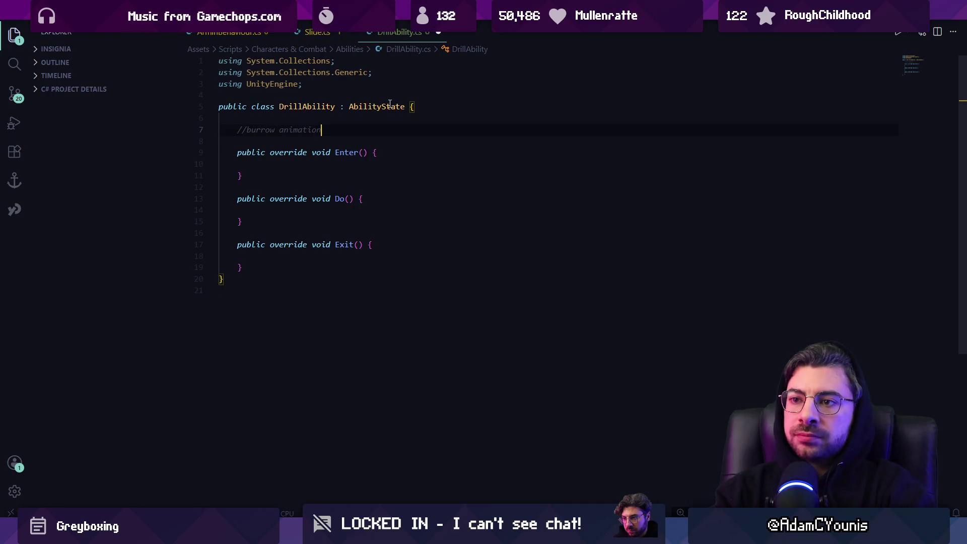
key("Return")
type("//")
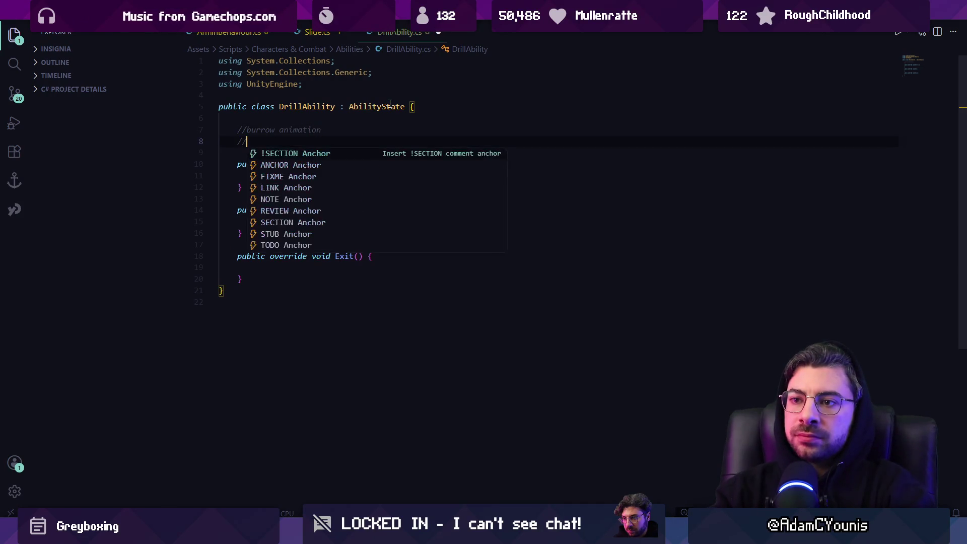
type("burrowing animnation")
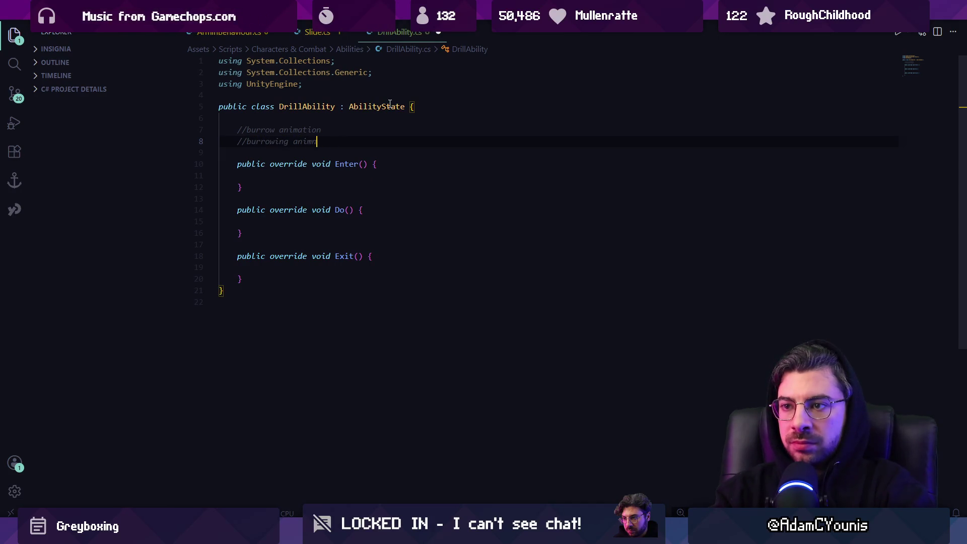
key("Return")
type("//le")
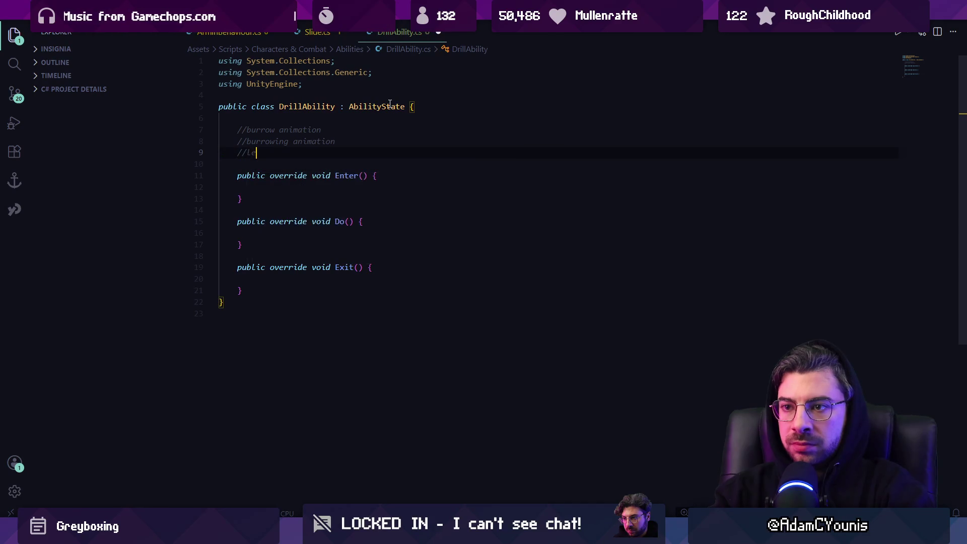
type("ap nimation (re")
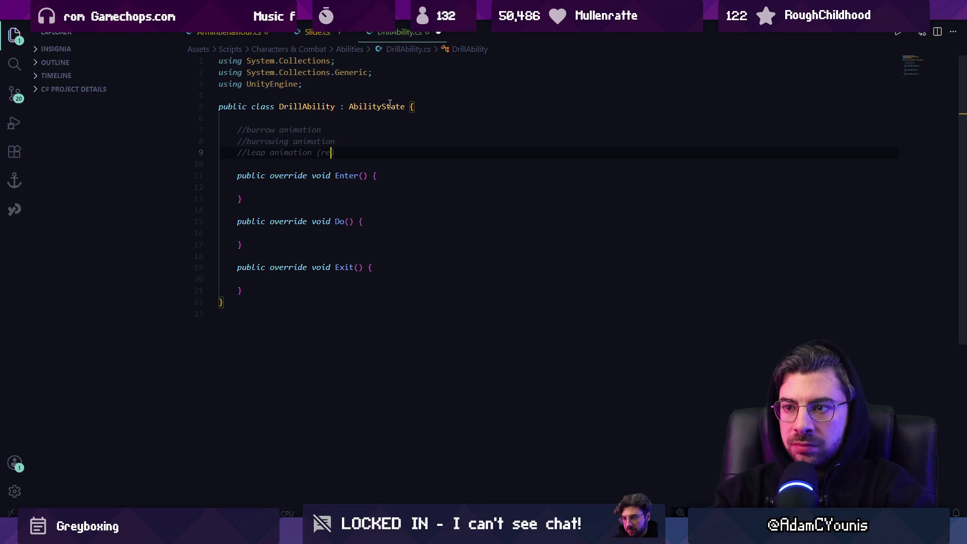
type("ontact with ee")
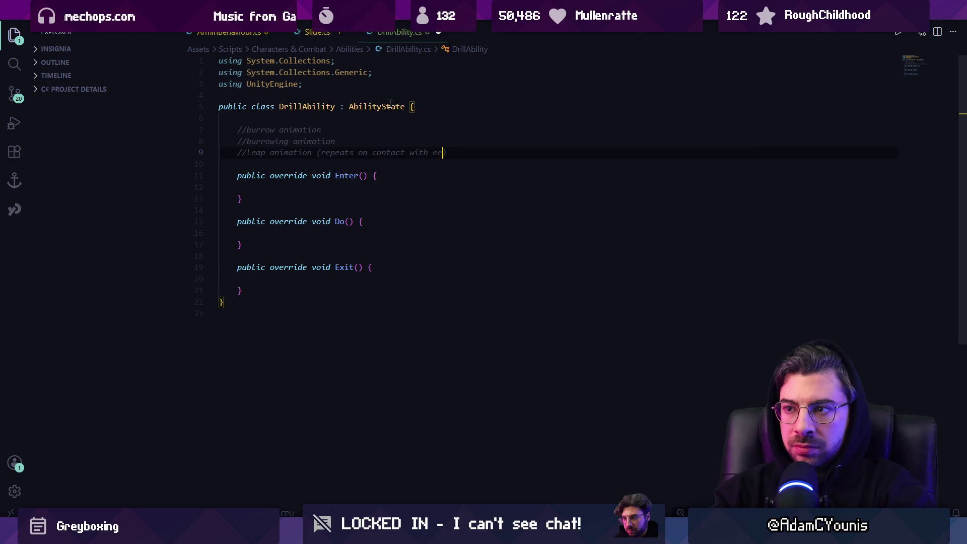
key("BackSpace")
type("nemies")
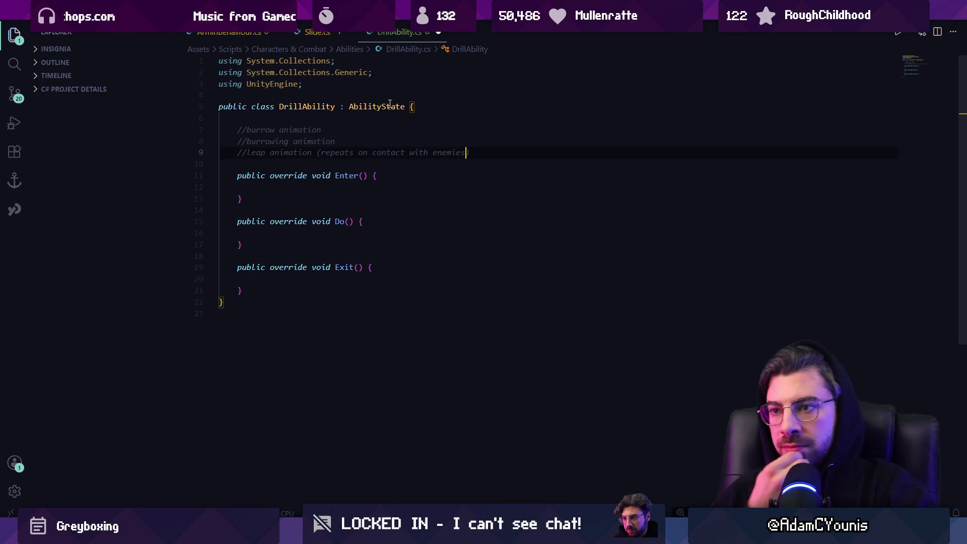
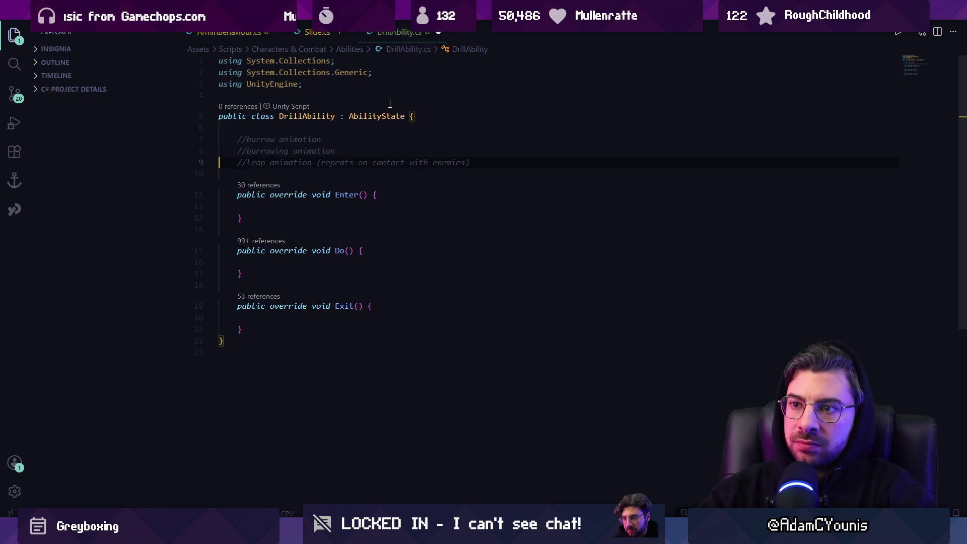
- Rewrite line 9's comment to read 'rise animation (launches upward)'
key("shift+Down")
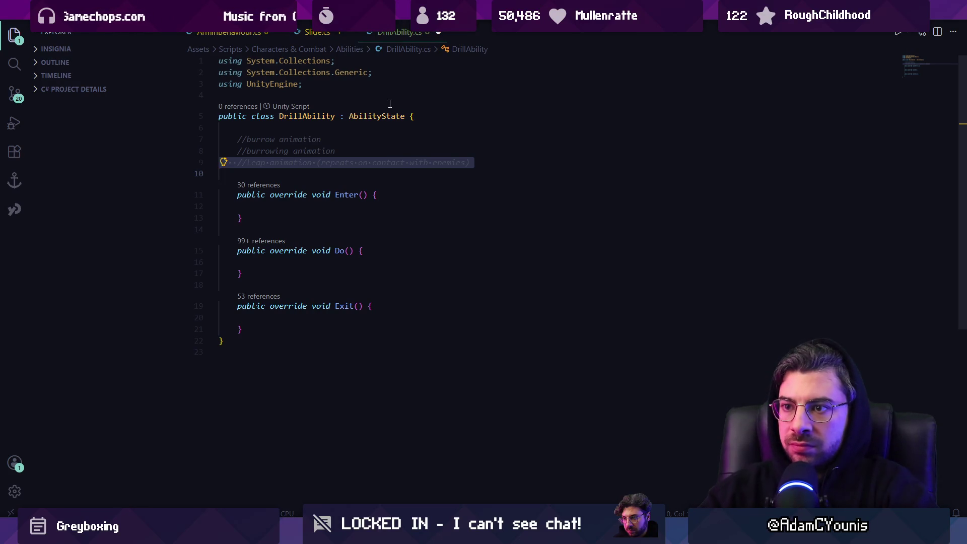
key("Escape")
key("shift+Home")
key("ctrl+shift+Right")
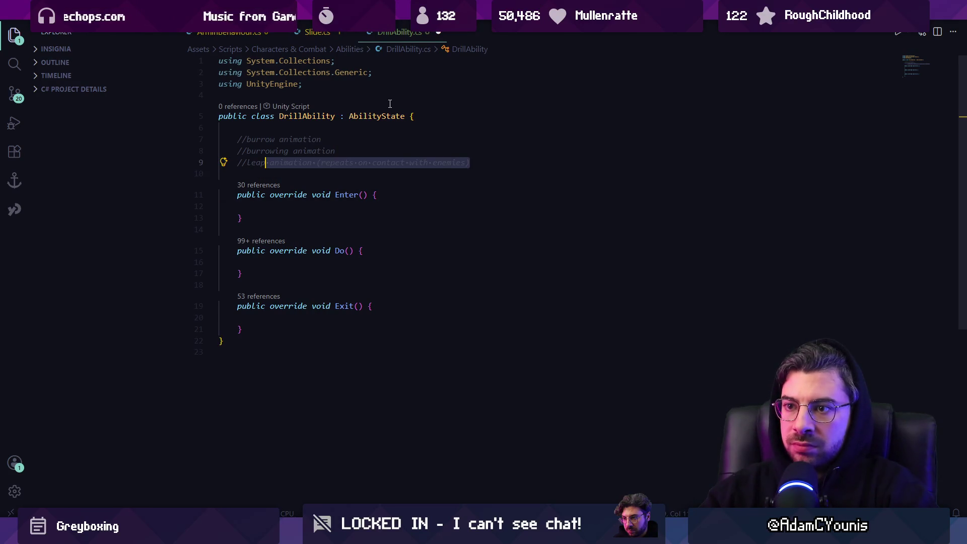
key("BackSpace")
key("BackSpace")
key("BackSpace")
type("drill animation")
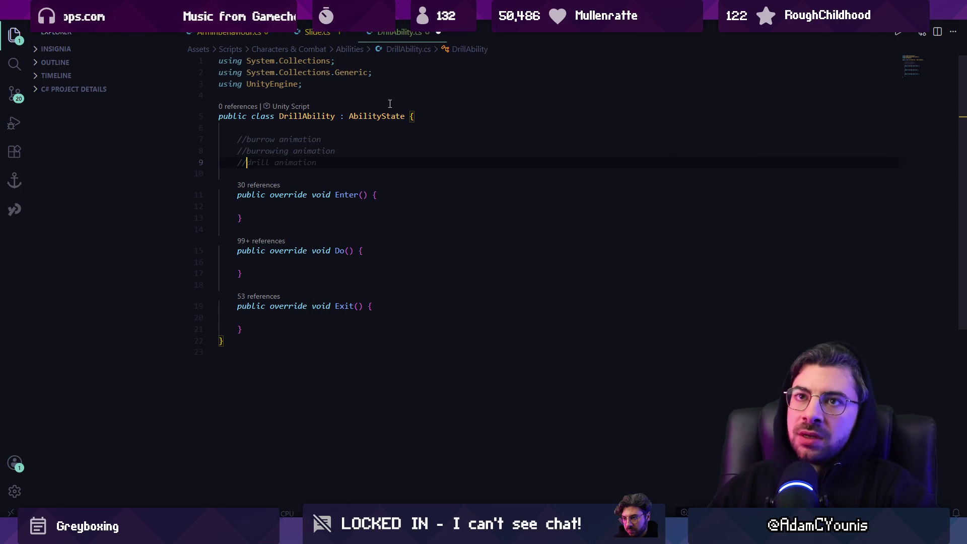
key("ctrl+Left")
key("ctrl+Left")
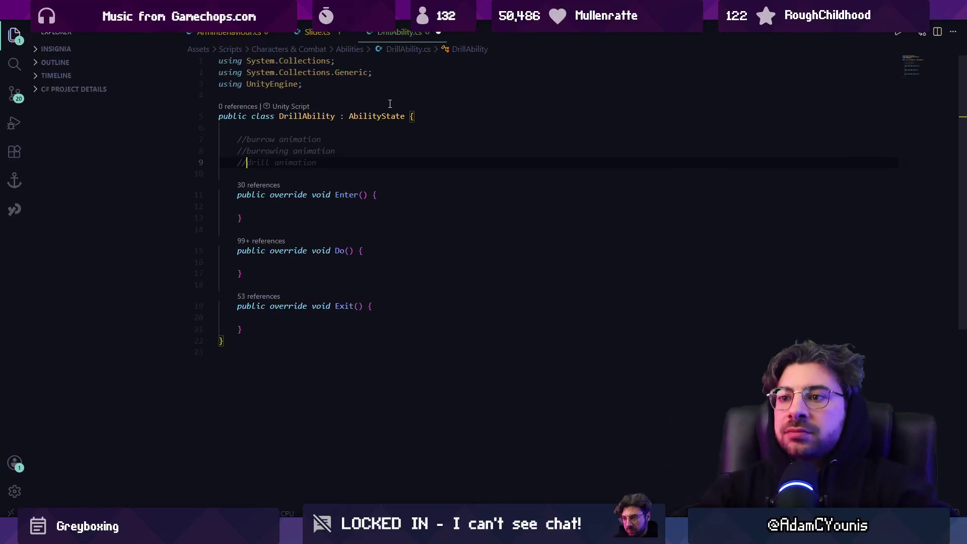
key("shift+End")
key("Delete")
key("Left")
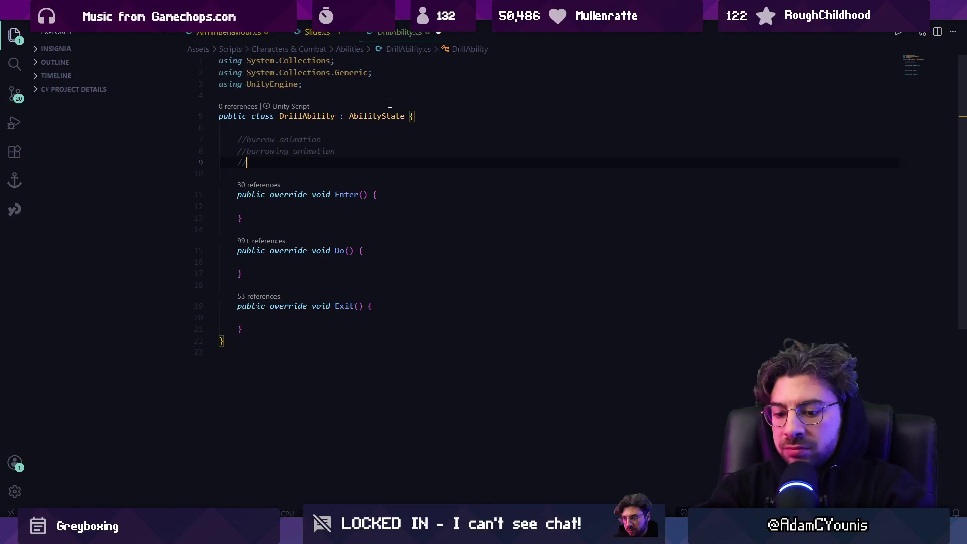
type("rise animation (")
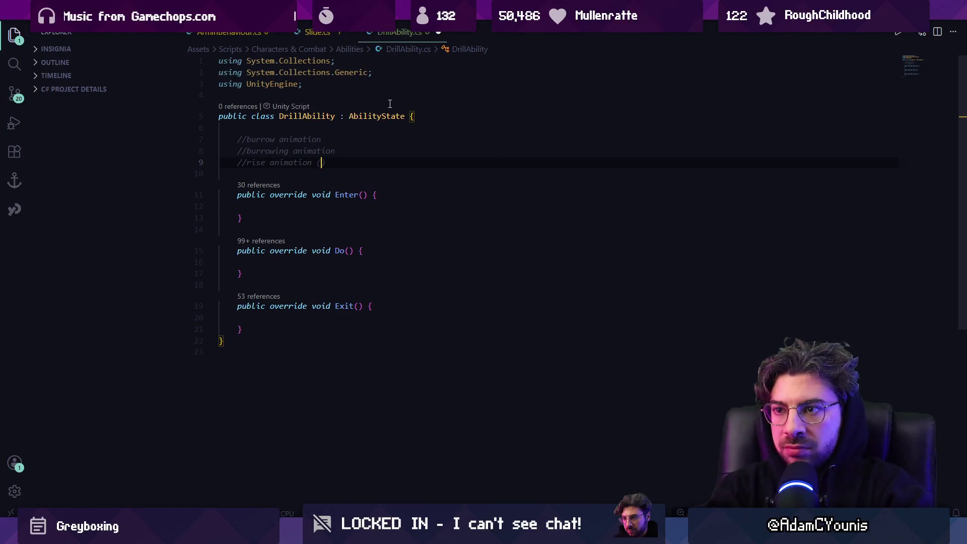
type("gh")
key("BackSpace")
type("hes upward")
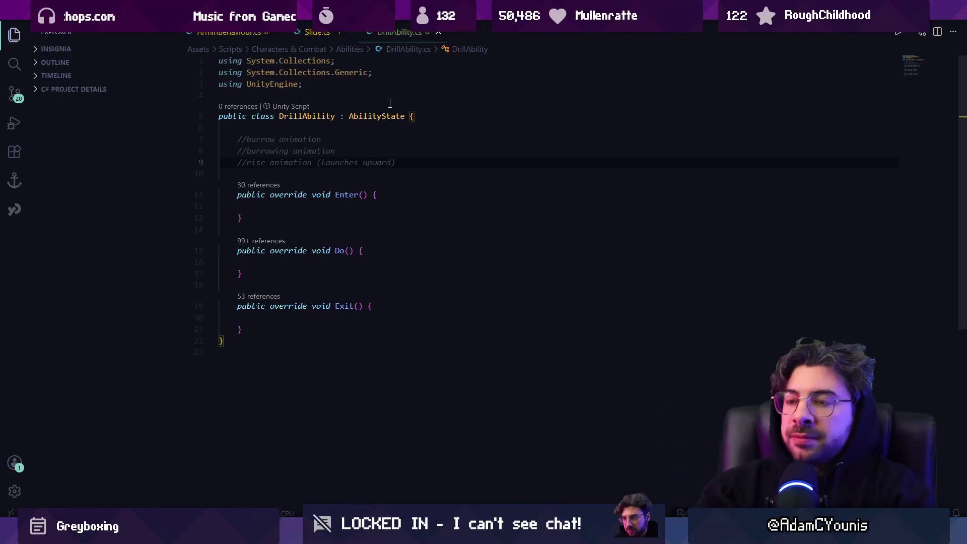
- Start a method declaration with 'public' below the comments, then erase it
key("Return")
key("Return")
type("public override void Initialize() {")
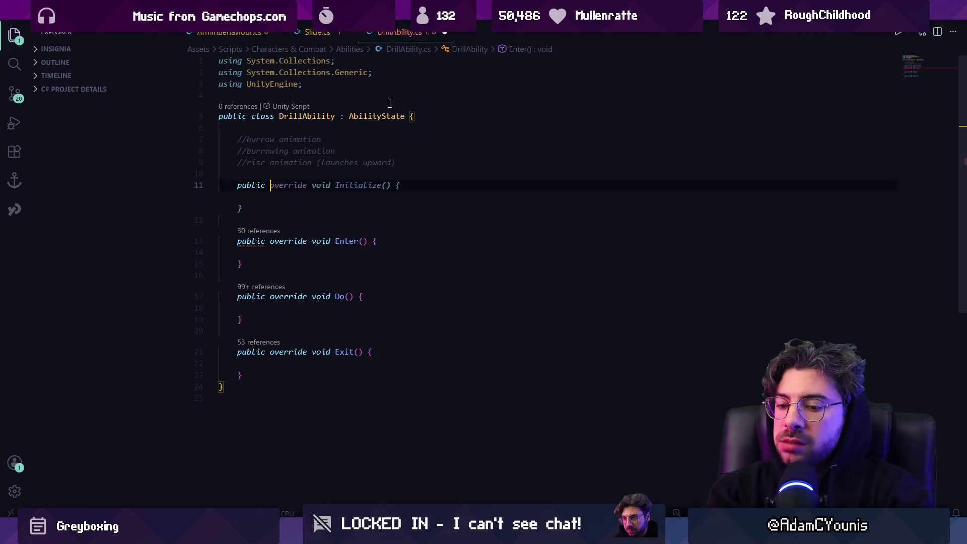
key("BackSpace")
key("BackSpace")
key("BackSpace")
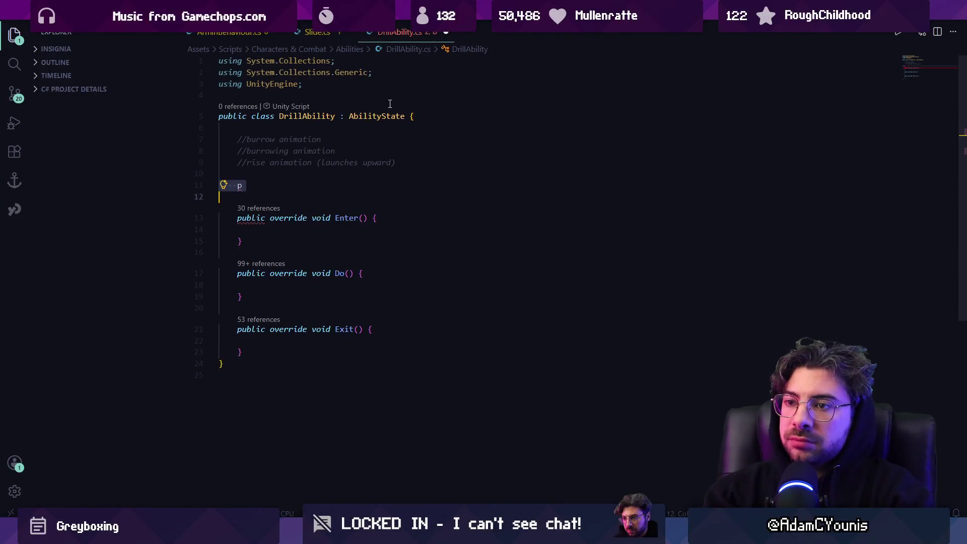
- Make Enter() set velX = 0; in place of a body velocity assignment
key("Down")
key("End")
key("Down")
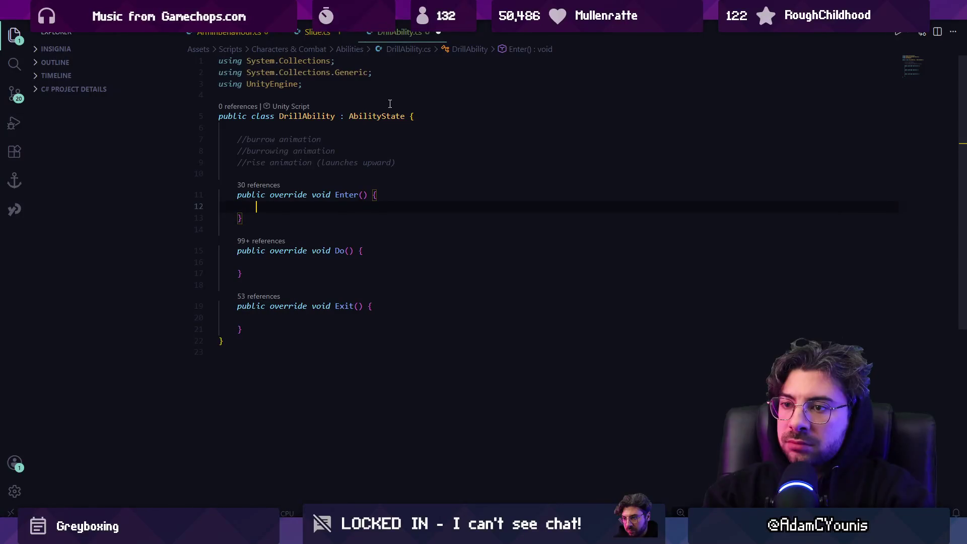
type("body.vel")
key("ctrl+a")
key("Escape")
key("Up")
key("Up")
key("Up")
key("End")
type("ity")
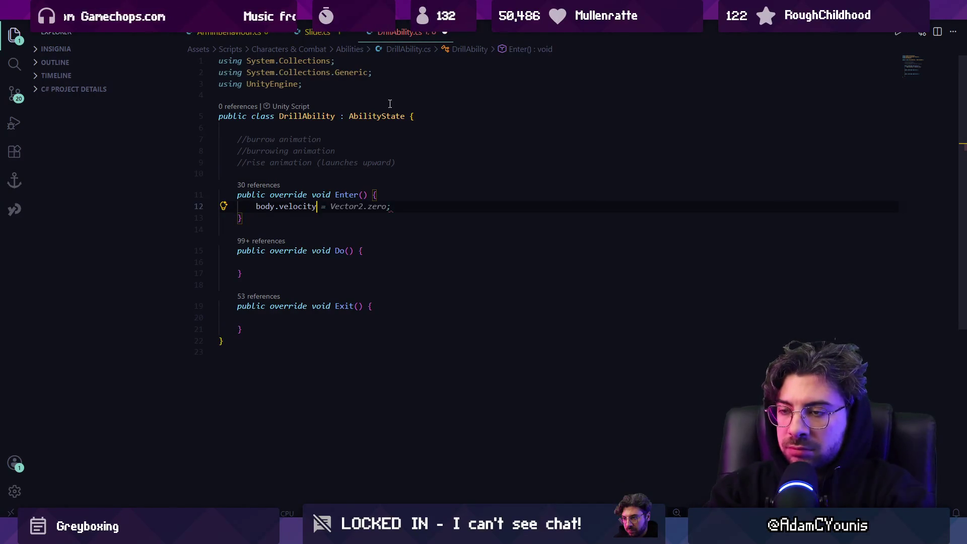
key("ctrl+shift+Left")
key("ctrl+shift+Left")
key("ctrl+shift+Left")
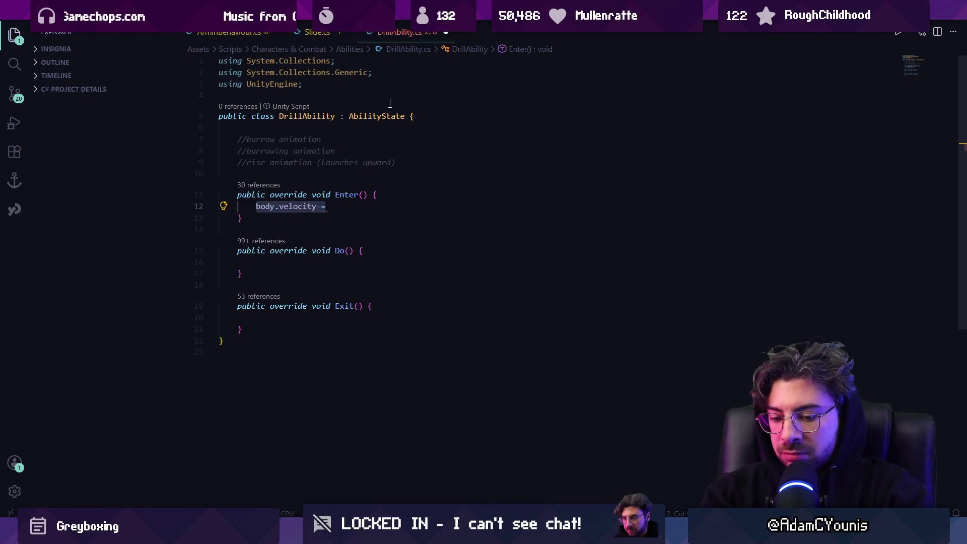
type("velX = 0;")
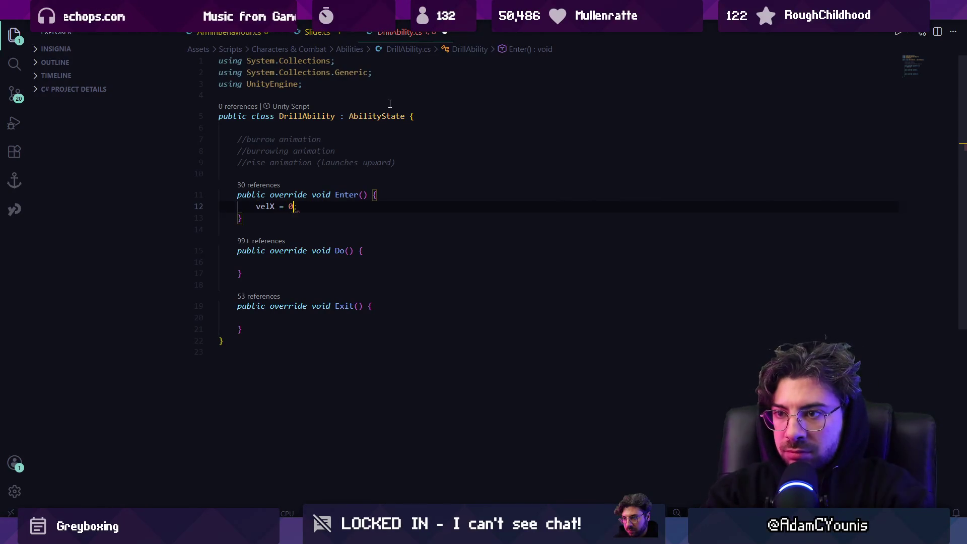
- Add a Set(burrow) call after velX = 0; in Enter()
key("ctrl+p")
key("Escape")
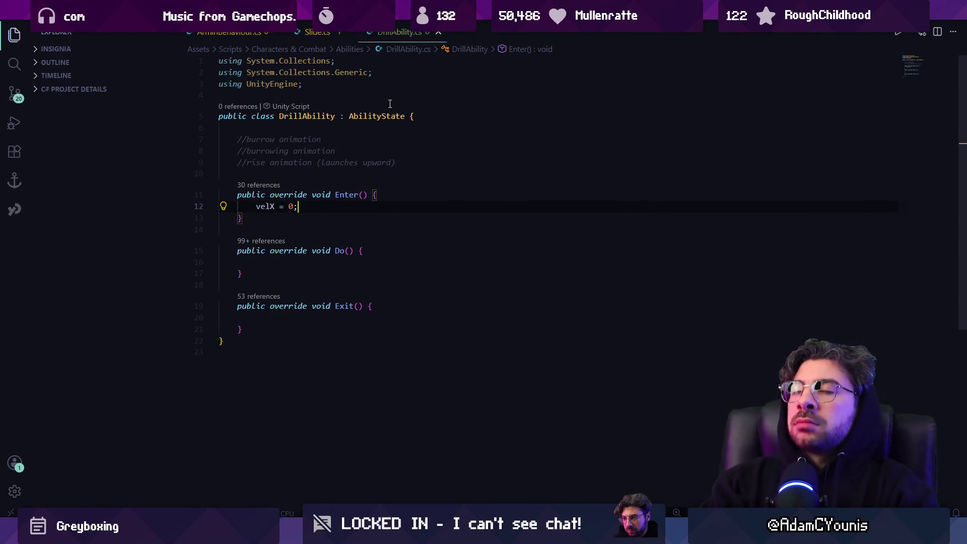
key("Return")
type("Set(")
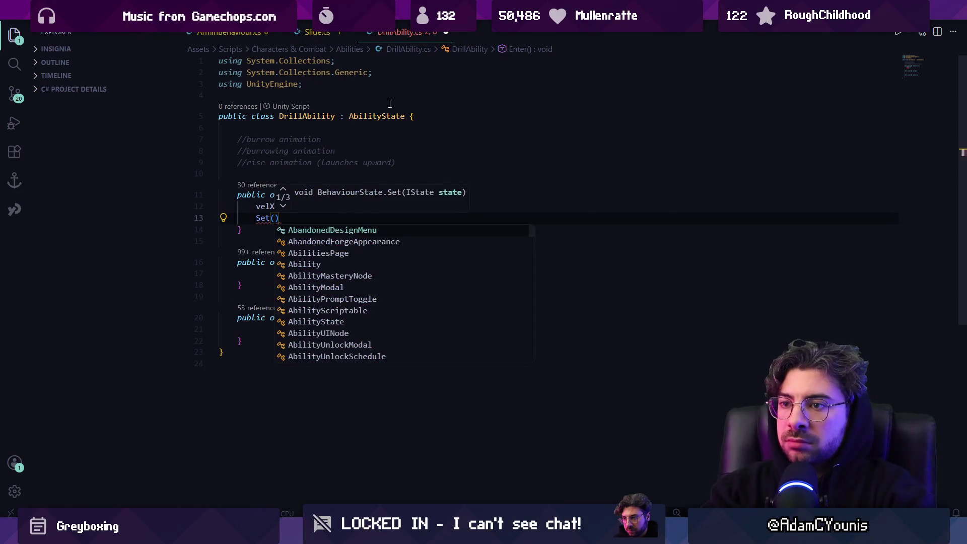
type("burrow")
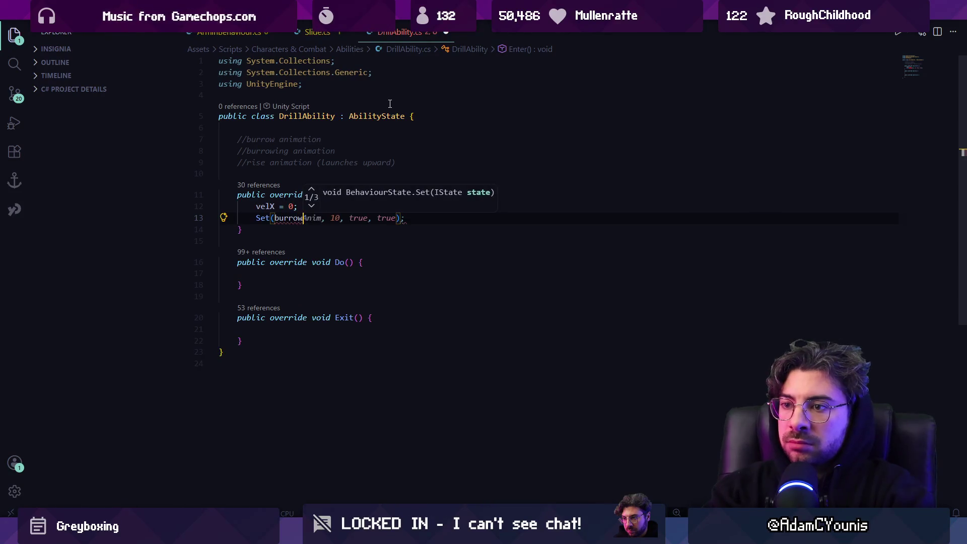
key("Escape")
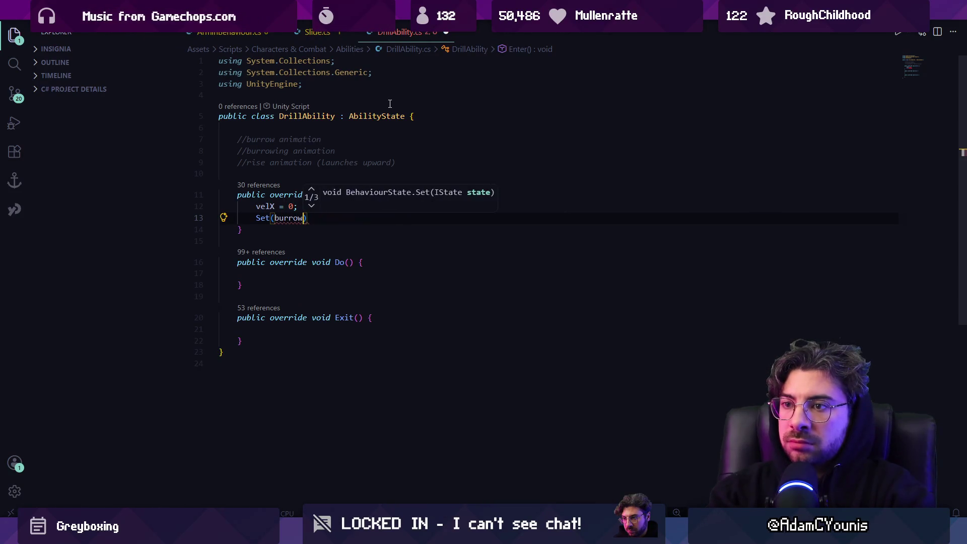
- Begin a 'public Animation' field on a new line under the burrow animation comment
key("Up")
key("Up")
key("Up")
key("Up")
key("Up")
key("Return")
key("Up")
type("public ANi")
key("BackSpace")
key("BackSpace")
key("BackSpace")
type("nimation")
key("Escape")
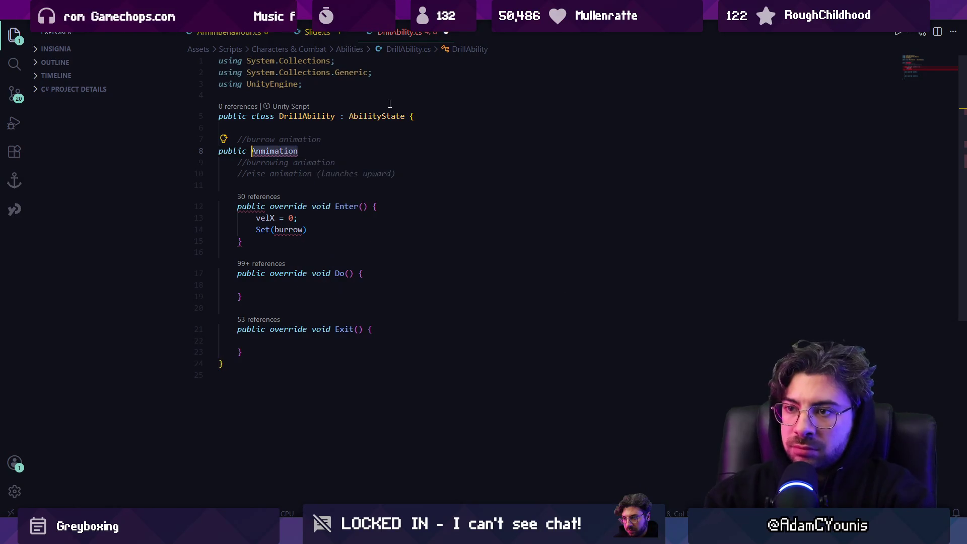
- Declare public AnimationState drill; under the first animation comment
key("ctrl+BackSpace")
type("Anim")
key("BackSpace")
key("BackSpace")
type("imationState butro")
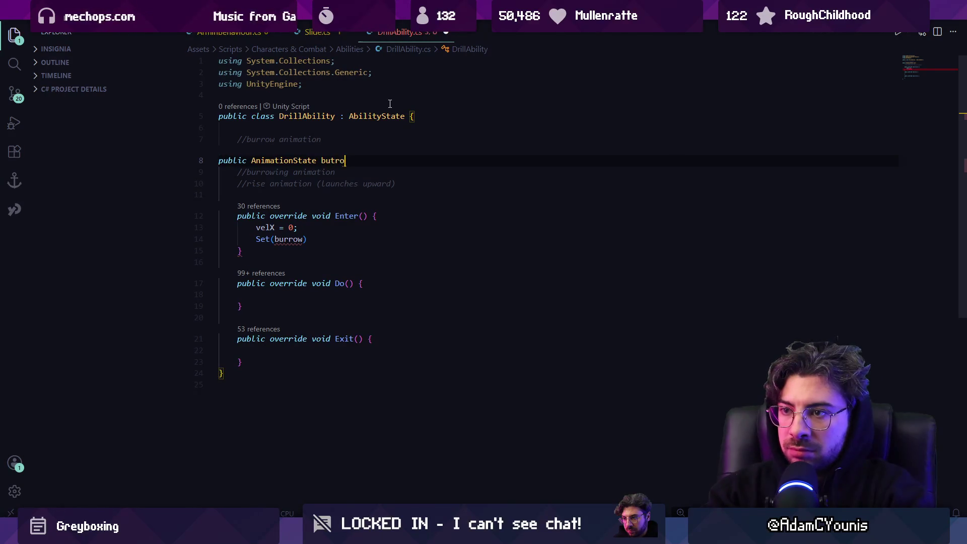
key("BackSpace")
key("BackSpace")
type("rrow;")
key("Return")
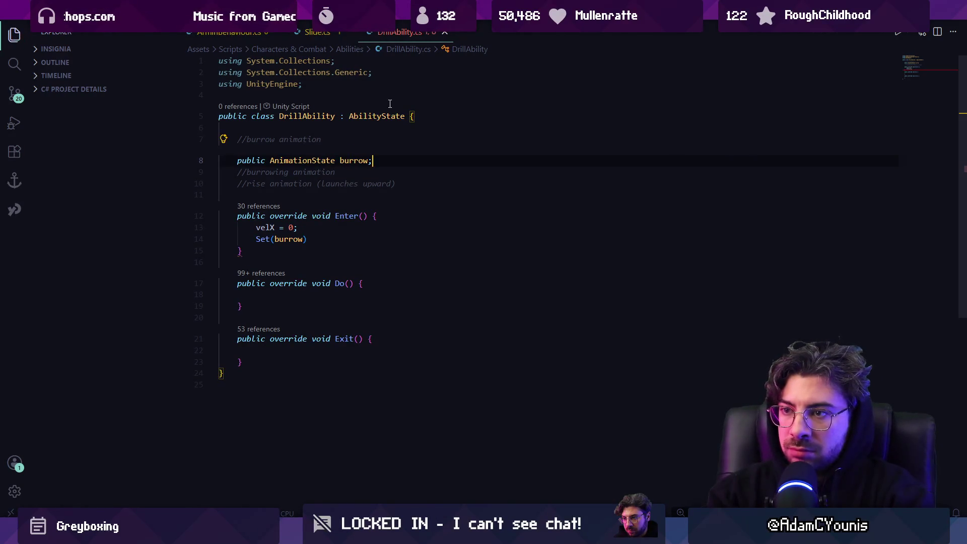
key("BackSpace")
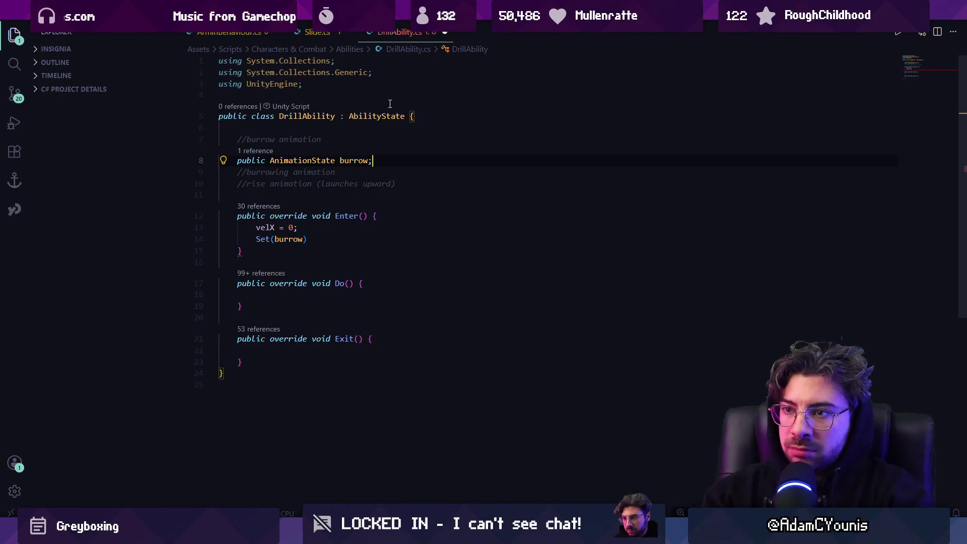
key("ctrl+BackSpace")
key("ctrl+BackSpace")
type("drill;")
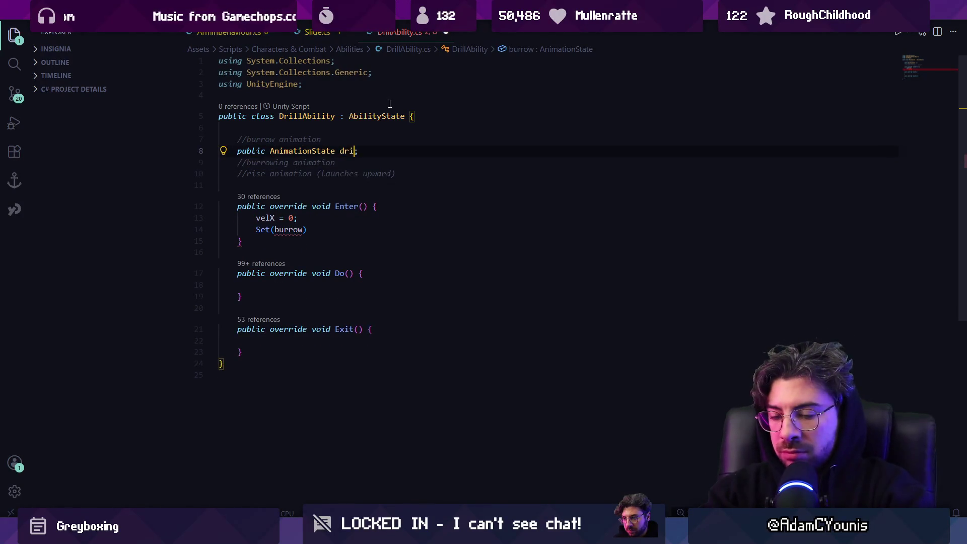
- Declare public AnimationState burrow; under the burrowing animation comment
key("Down")
key("End")
key("Return")
type("public AN")
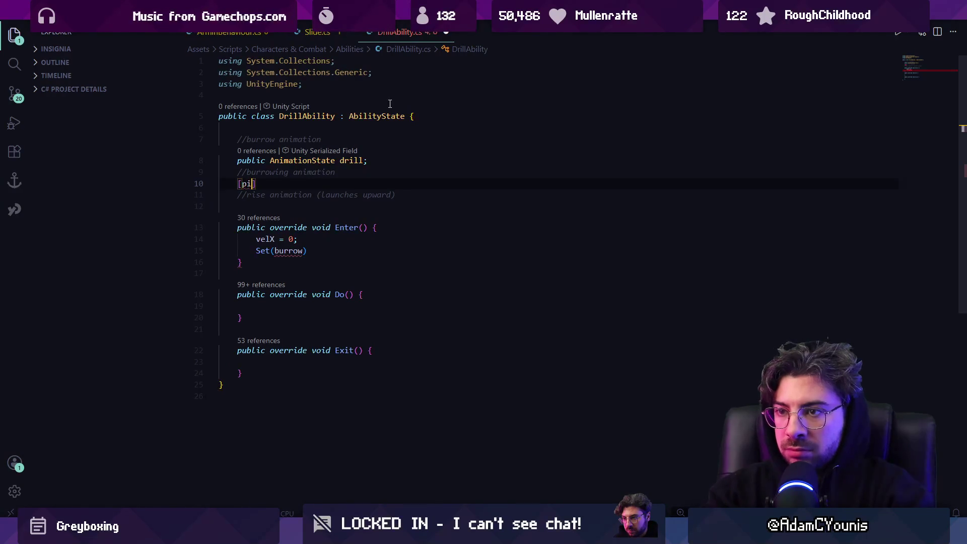
type("imation")
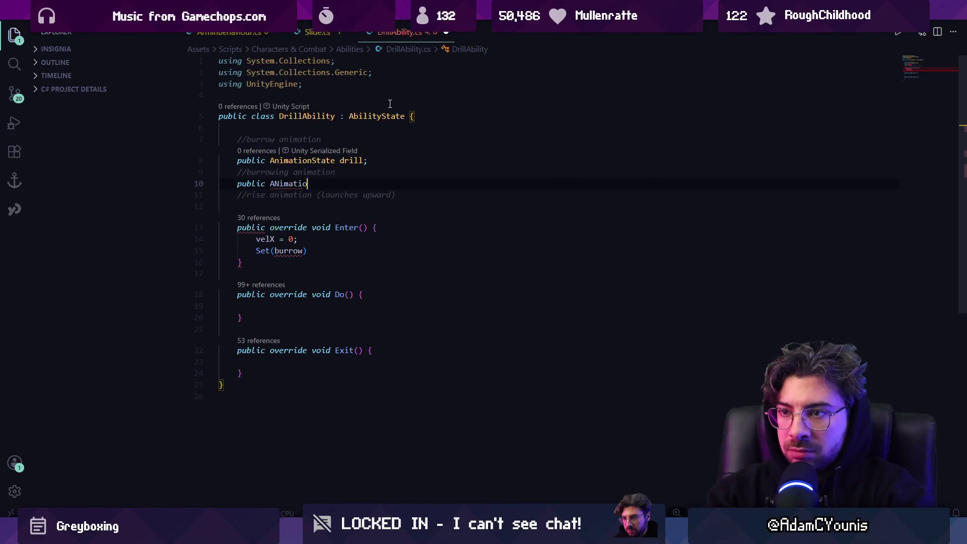
key("BackSpace")
key("BackSpace")
key("BackSpace")
type("nimationState ")
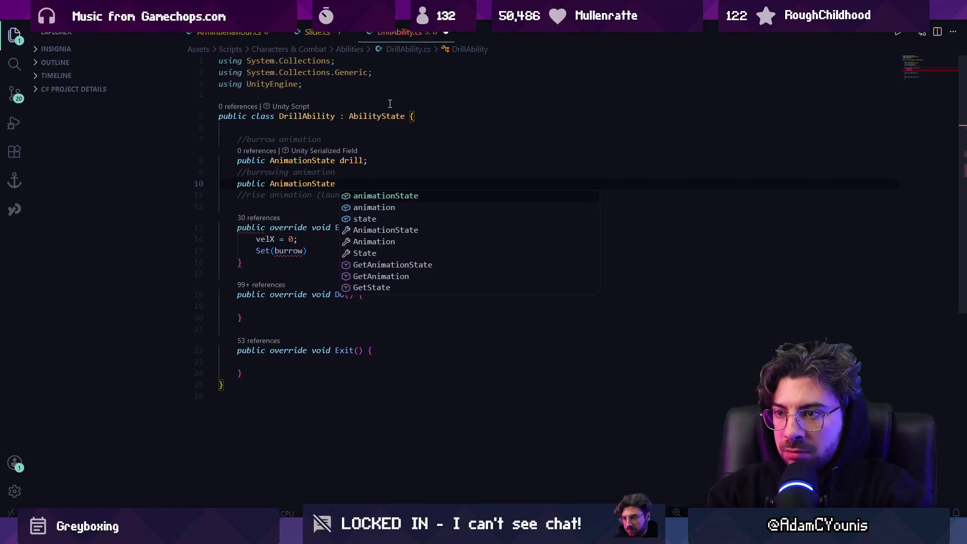
type("burrow;")
key("Down")
key("Down")
- Start the public rise field declaration under the rise comment and save the file
key("Return")
key("Tab")
type("pubnlic")
key("Delete")
key("ctrl+s")
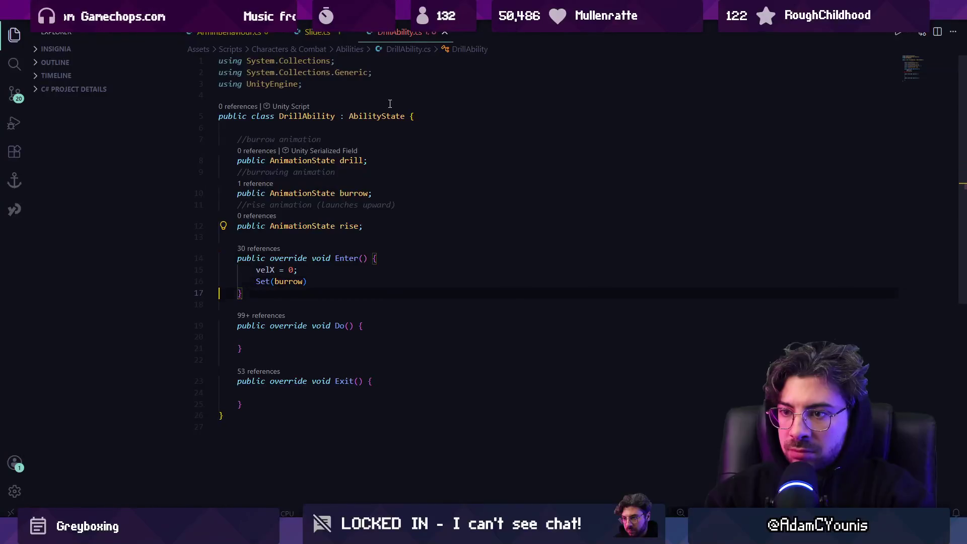
- Change Enter()'s call to Set(burrow, true); and save
key("Up")
key("End")
key("Left")
type(", true")
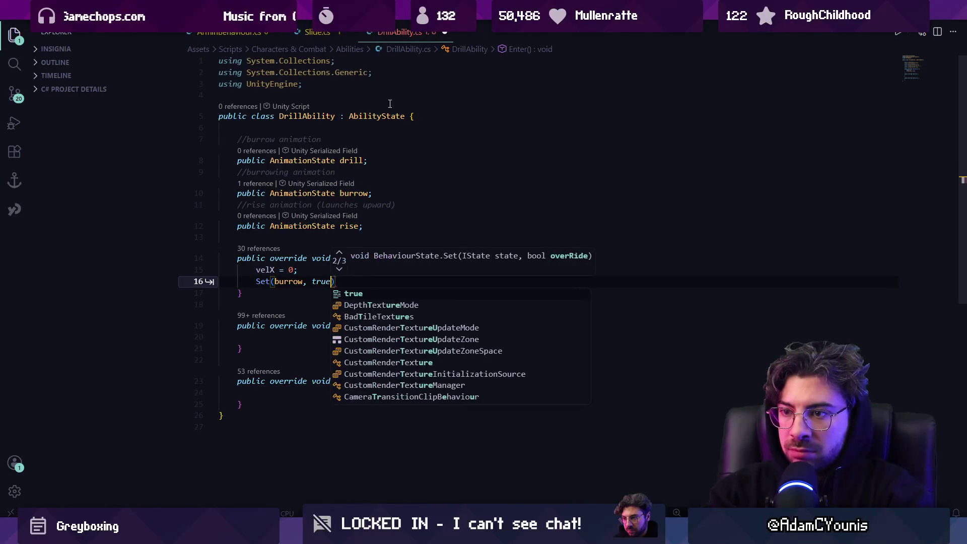
type(");")
key("ctrl+s")
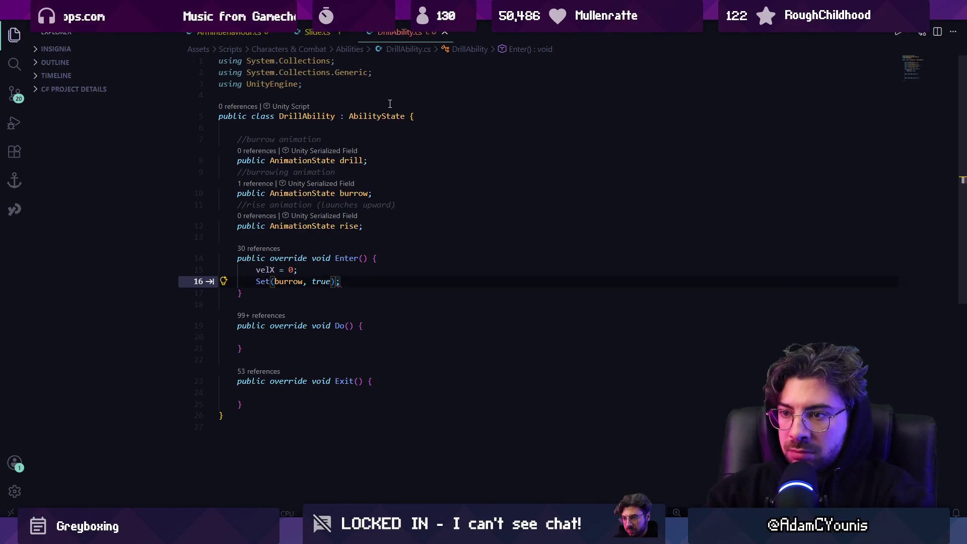
key("Down")
key("Down")
key("Down")
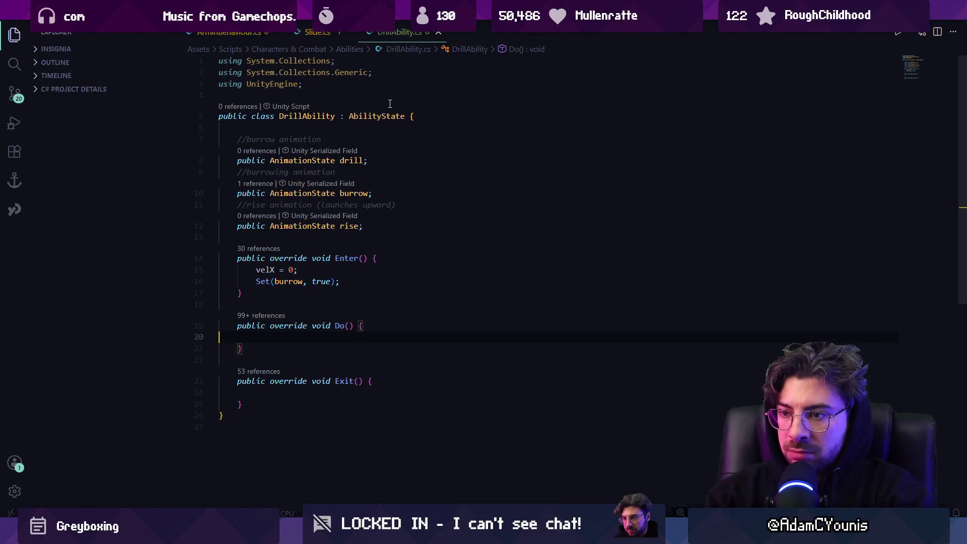
- In Do(), add if (state.complete) containing a nested if (Doing(drill)) check
type("if(sta")
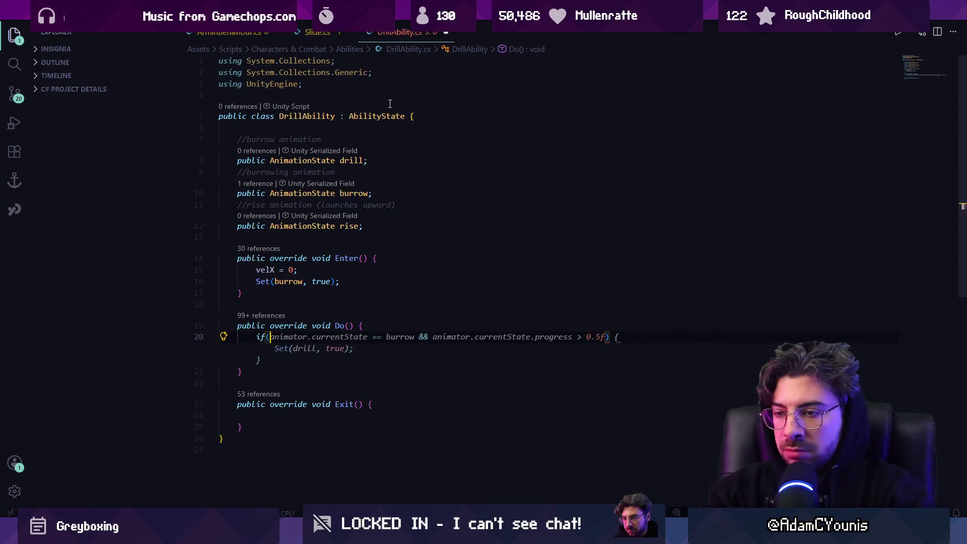
type("te.complewe")
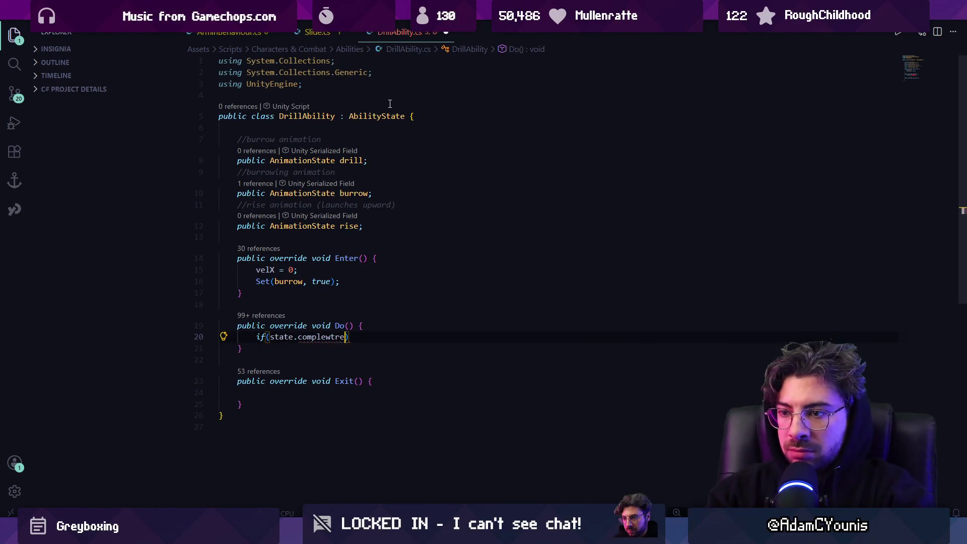
key("BackSpace")
key("BackSpace")
type("te")
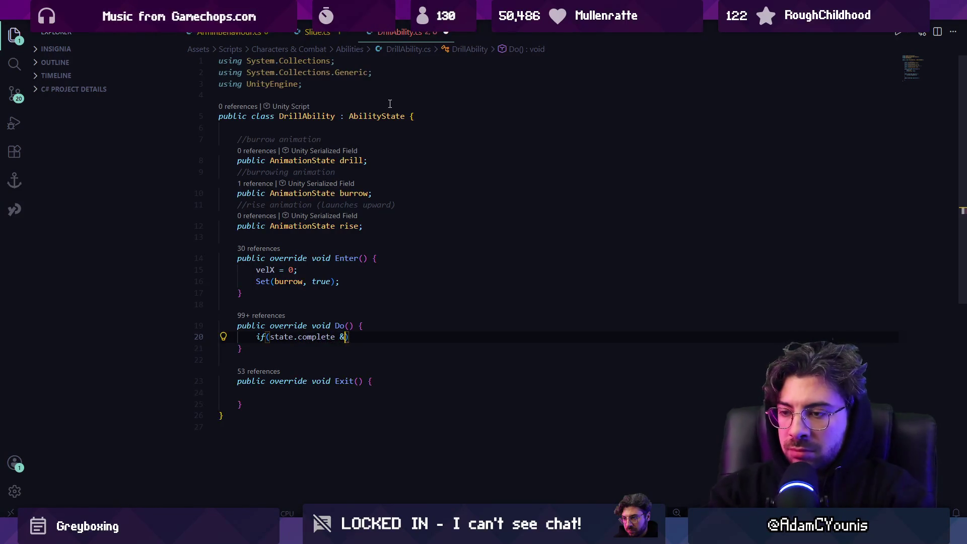
type(") {")
key("Return")
type("if(s")
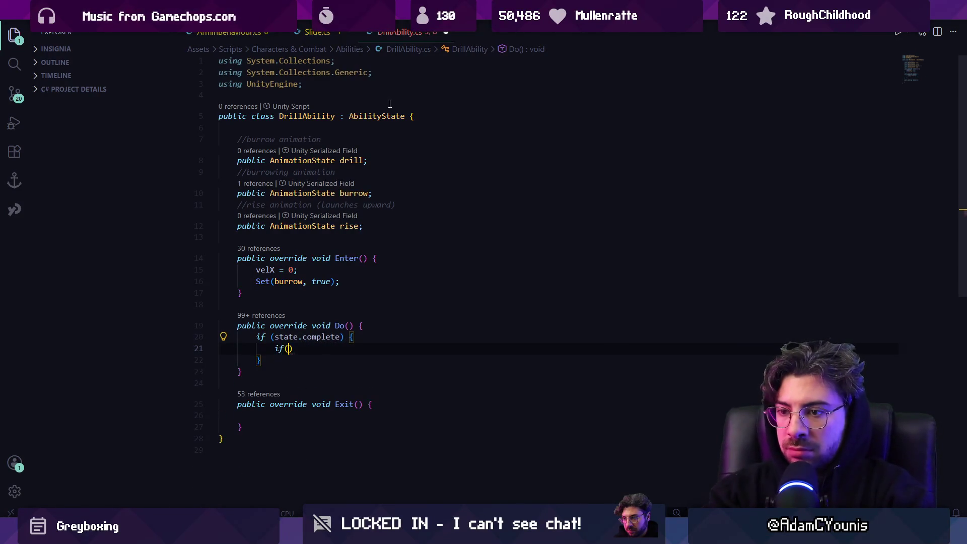
type("tate ==")
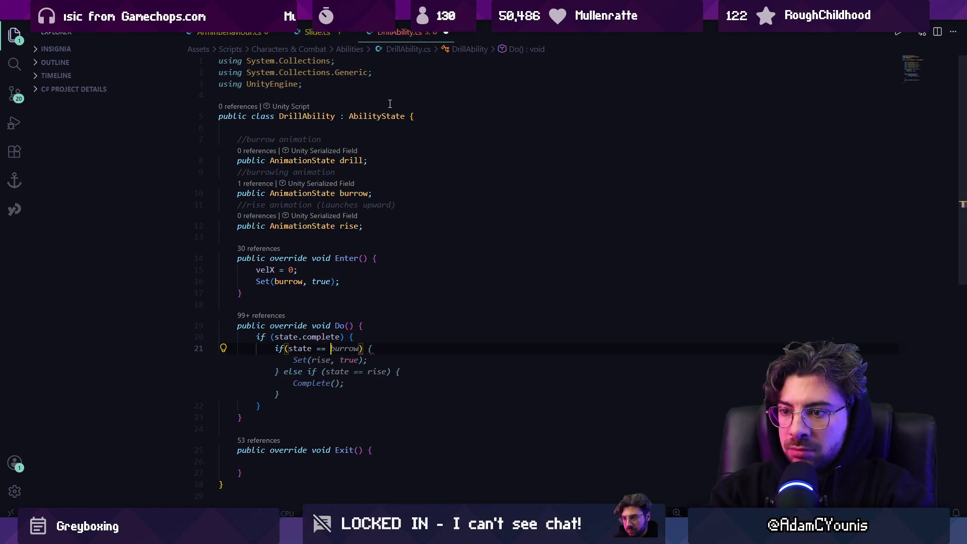
key("ctrl+shift+Left")
type("Doingf")
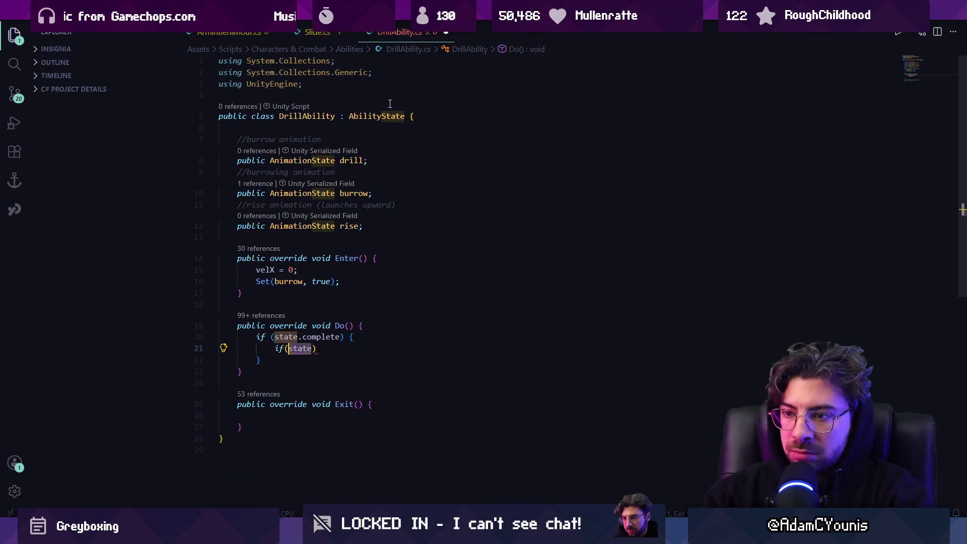
key("BackSpace")
type("(buttow")
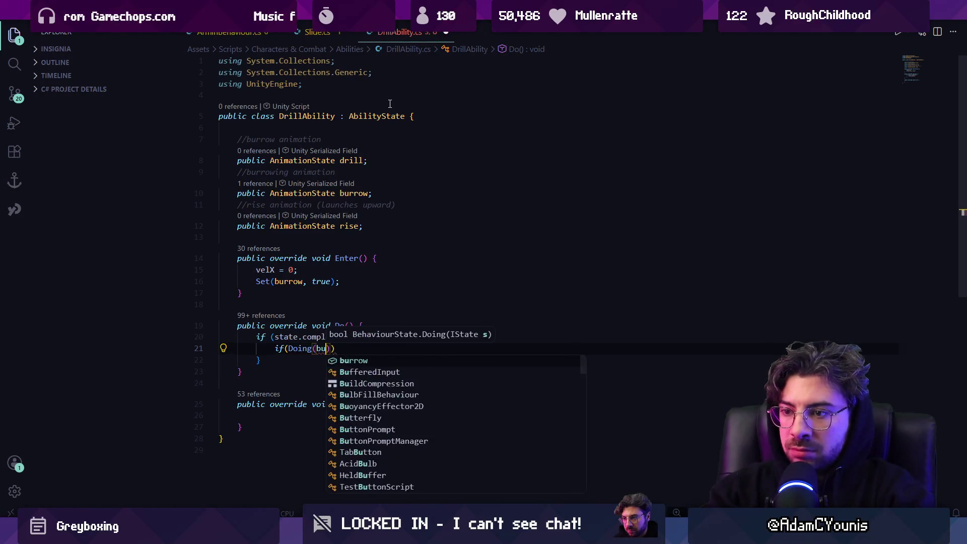
key("BackSpace")
key("BackSpace")
key("BackSpace")
type("drill)) {")
- Make the drill branch call Set(burrow, true);
key("Return")
type("Set(burrw")
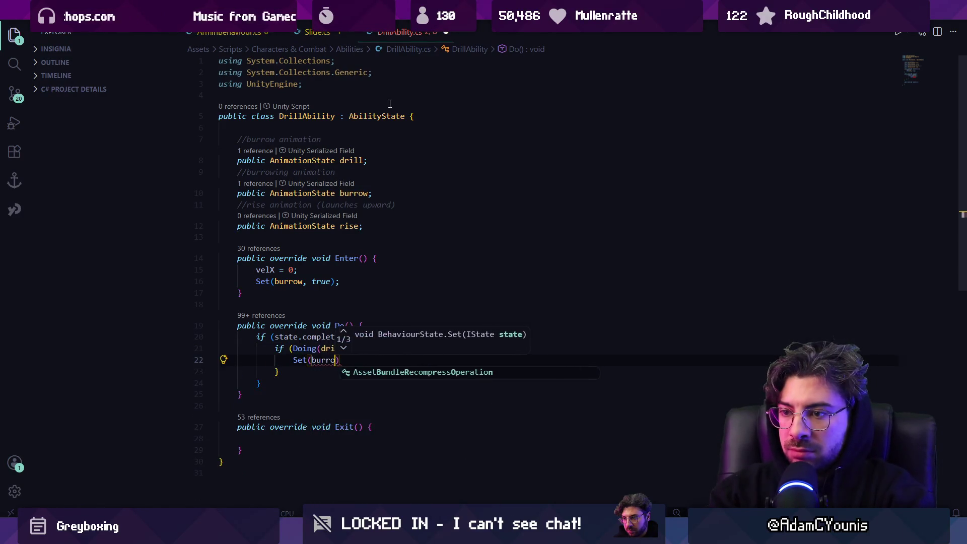
key("Tab")
type(", true);")
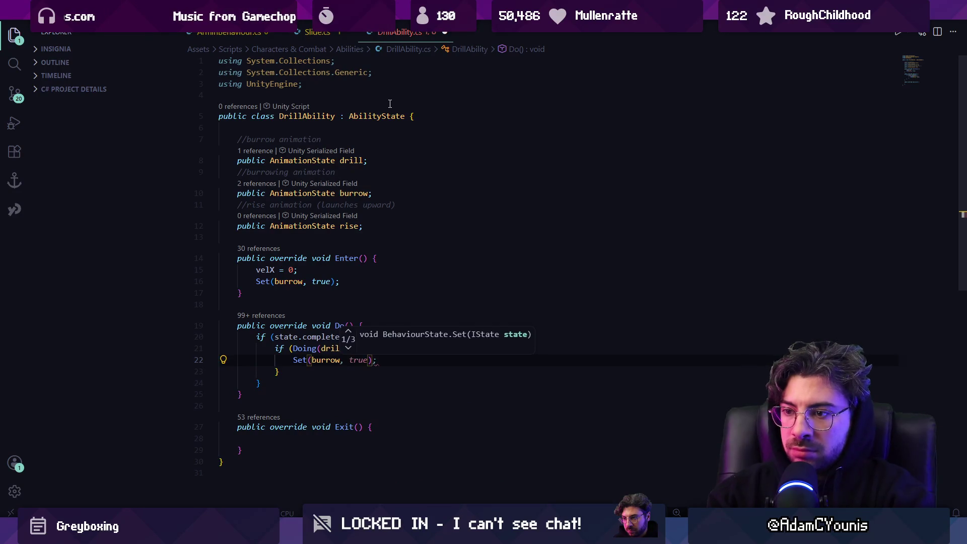
key("Down")
key("Down")
key("Up")
- Add else-if branches moving burrow to rise and completing after rise, then save
type("else if (")
key("Tab")
key("ctrl+s")
key("Up")
key("Up")
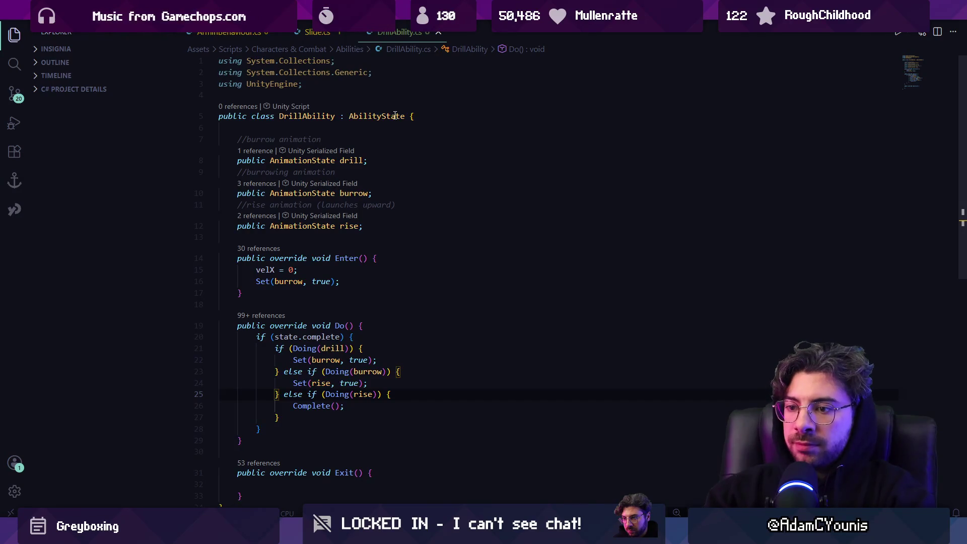
scroll(390, 154, "down", 3)
left_click(322, 409)
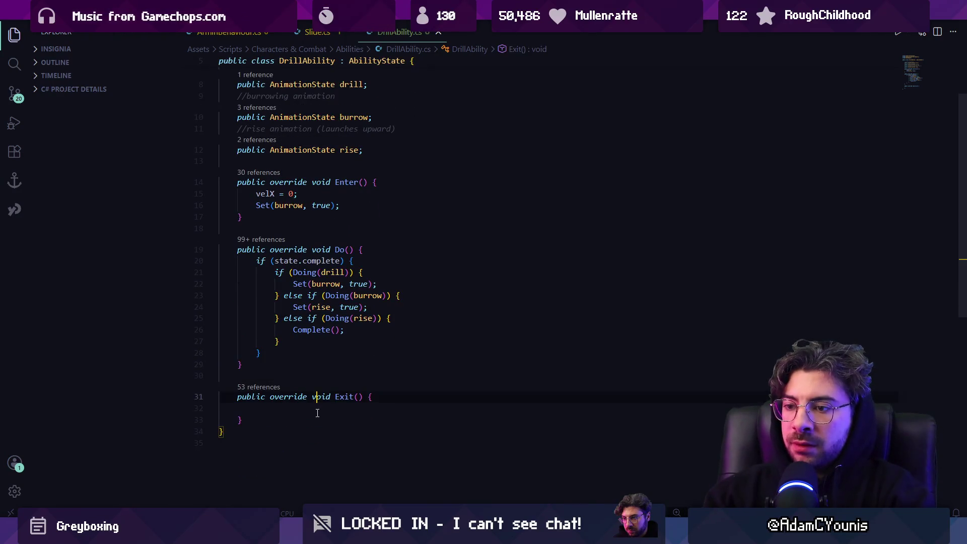
- Draft a body-properties reset call inside Exit() with several attempted names
key("Tab")
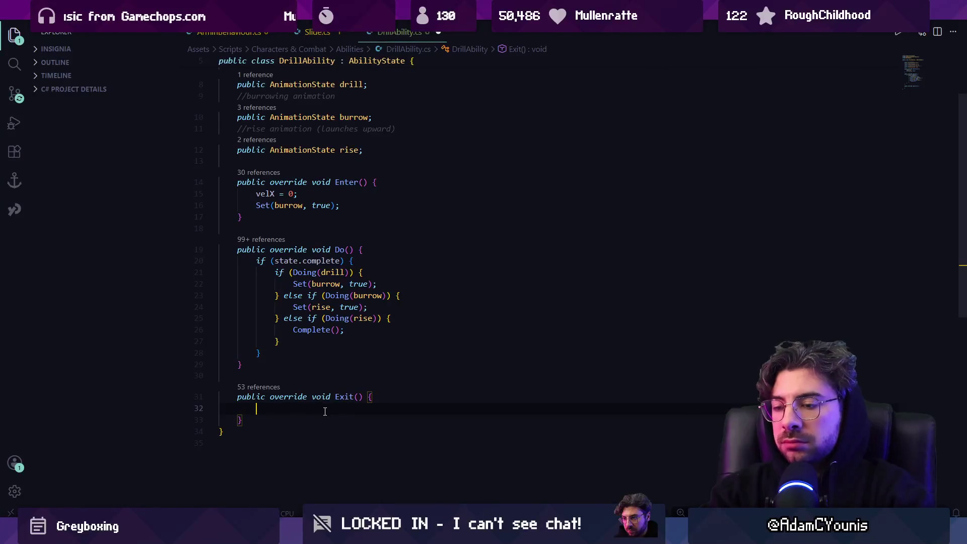
type("core.reset")
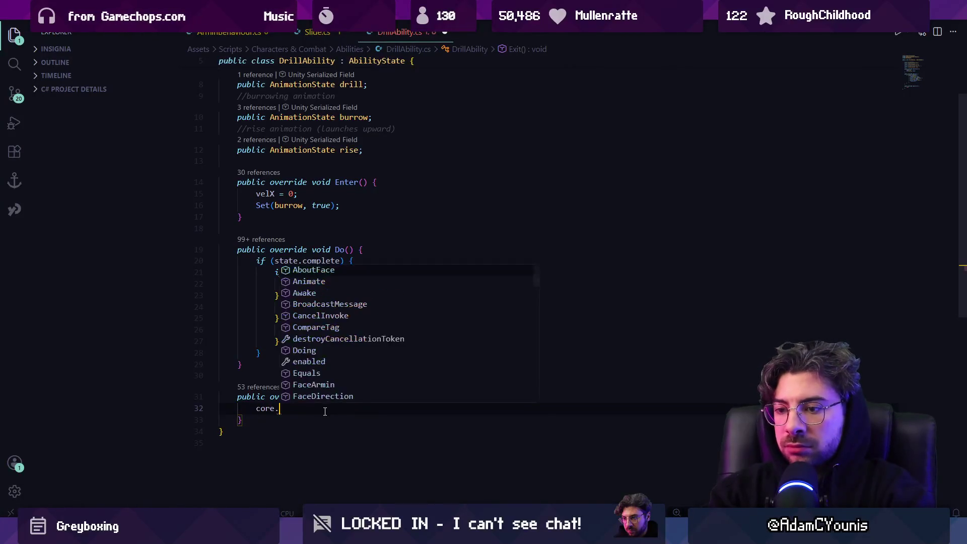
key("shift+Home")
type("Ch")
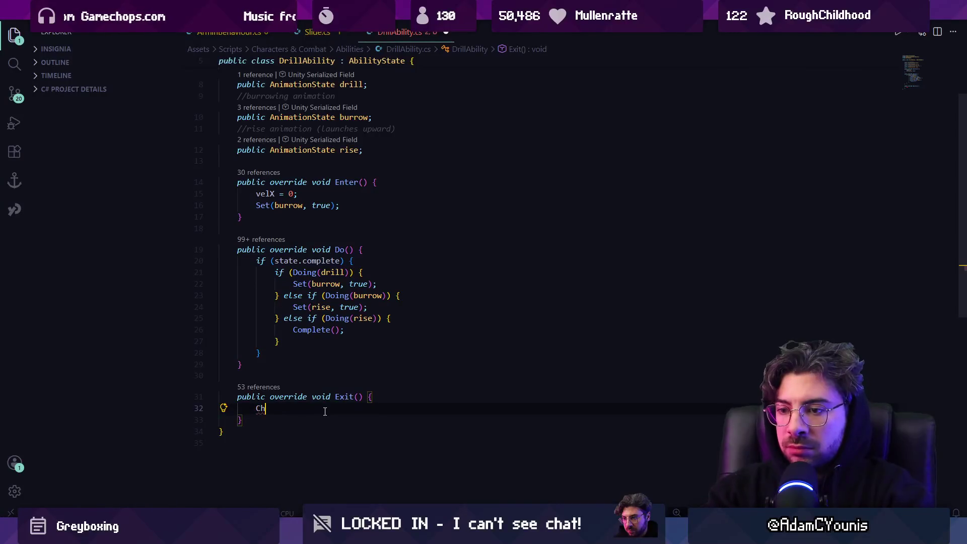
type("ter.")
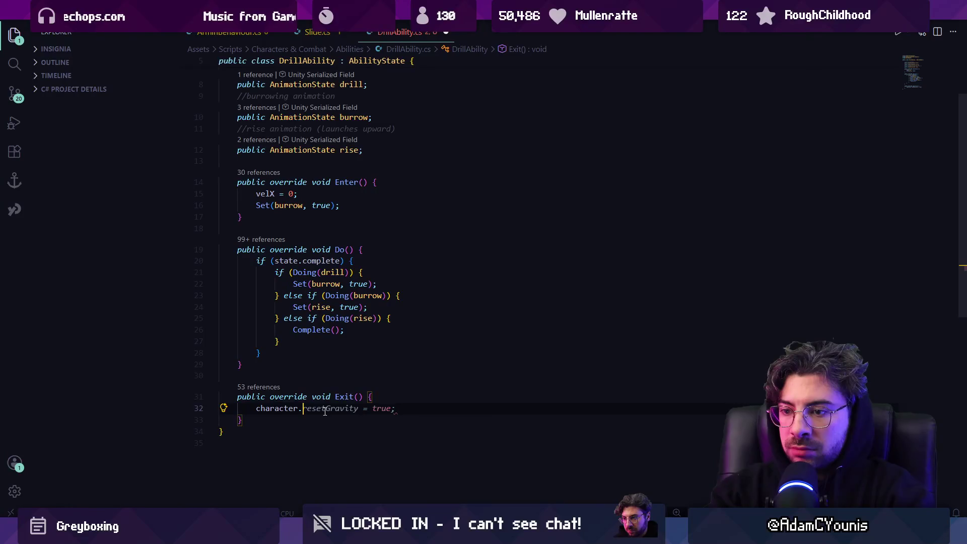
type("reRes")
type("BodyProps();")
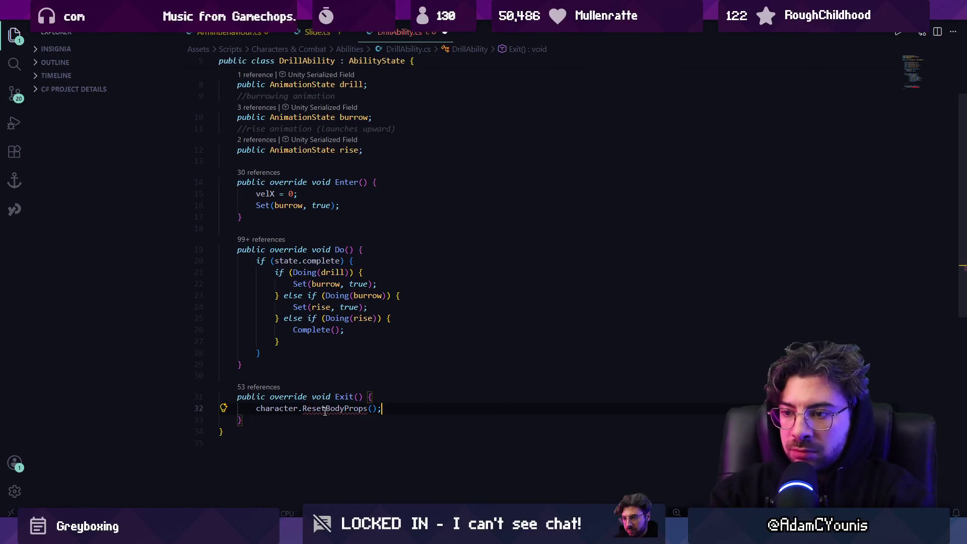
key("ctrl+Left")
key("ctrl+Left")
key("ctrl+Left")
key("ctrl+Left")
key("ctrl+Left")
key("ctrl+shift+Right")
type("core")
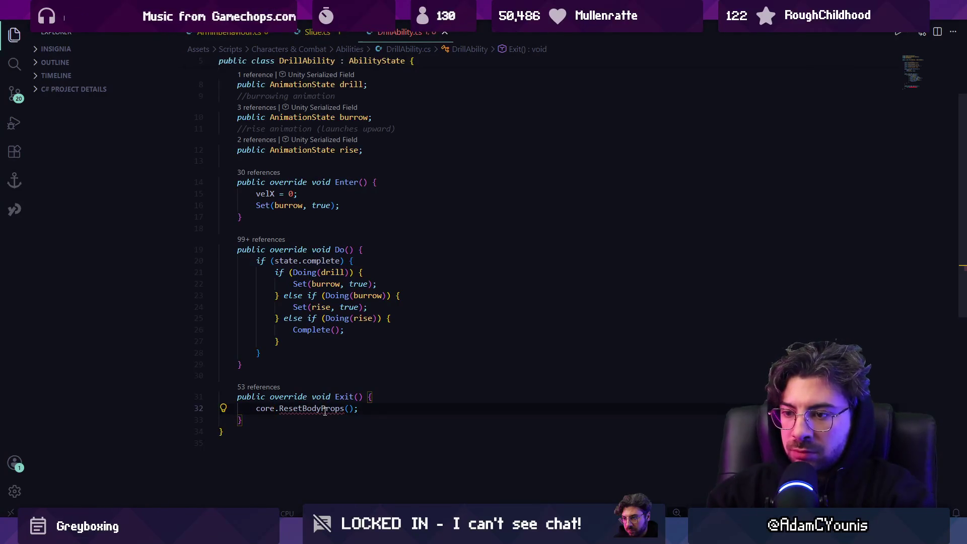
double_click(325, 412)
type("res")
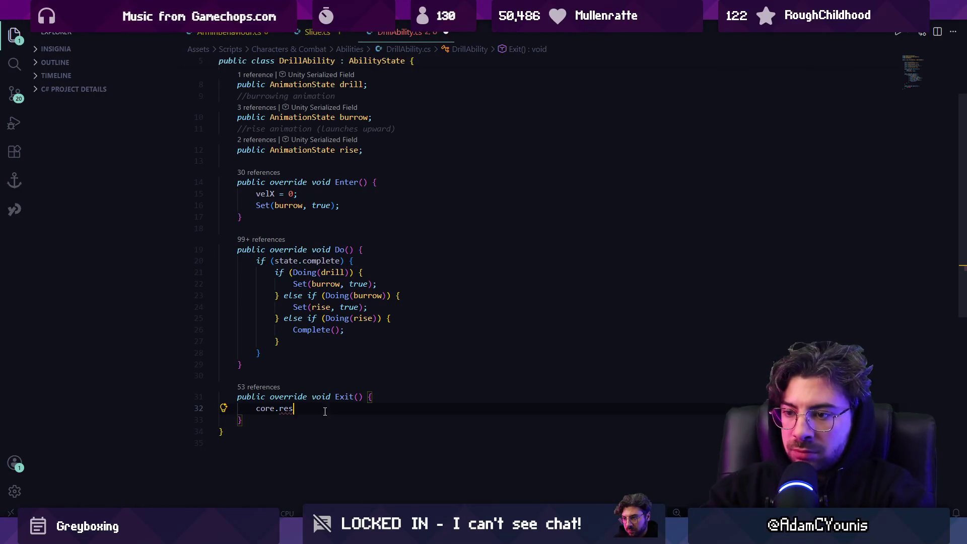
type("etbo")
key("ctrl+shift+Left")
key("ctrl+shift+Left")
key("ctrl+shift+Left")
key("BackSpace")
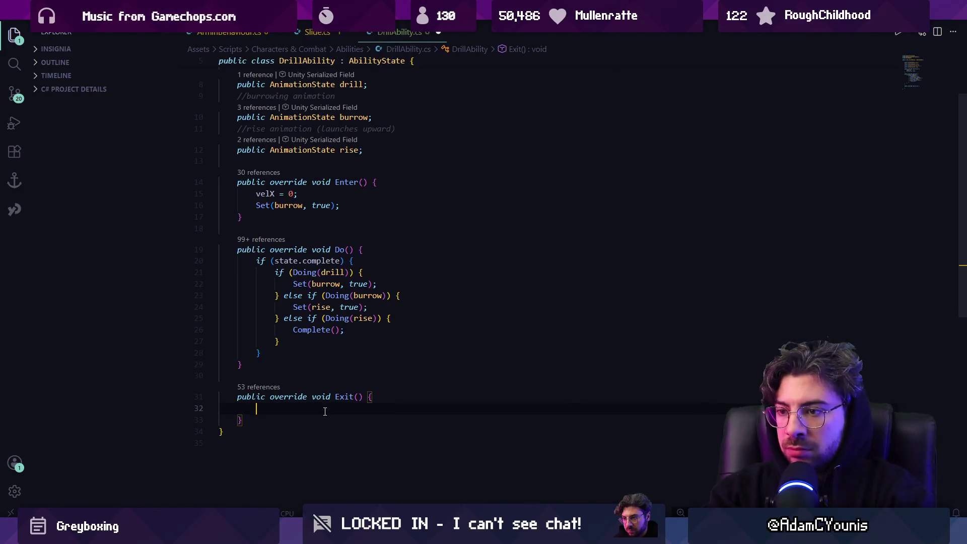
type("e.reset")
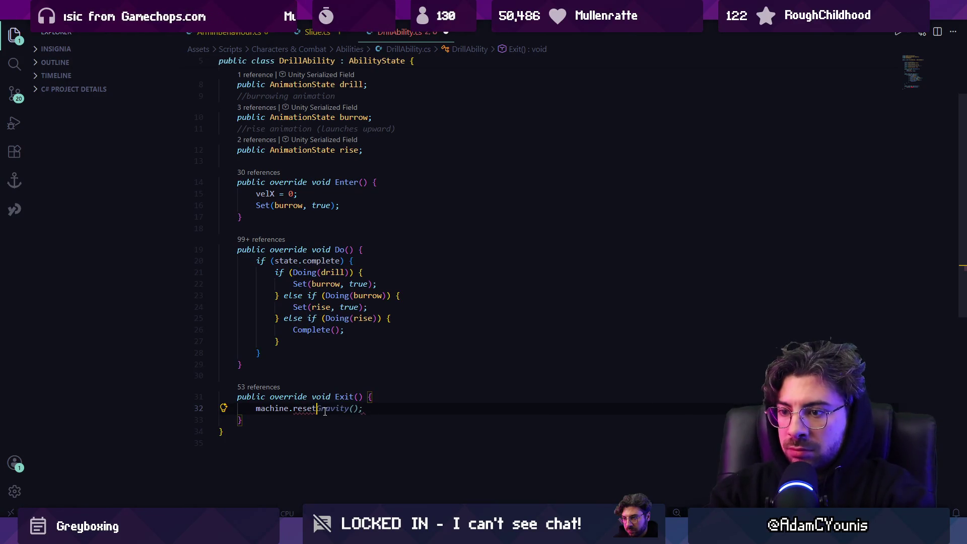
- Search Character.cs for the body-properties reset method's exact name
key("ctrl+p")
type("Character")
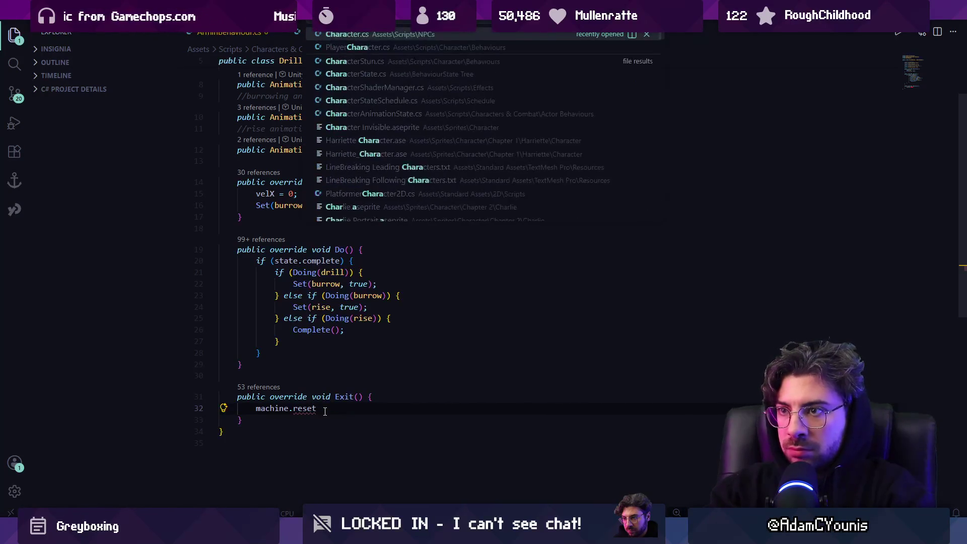
key("Return")
key("ctrl+f")
type("bodyprope")
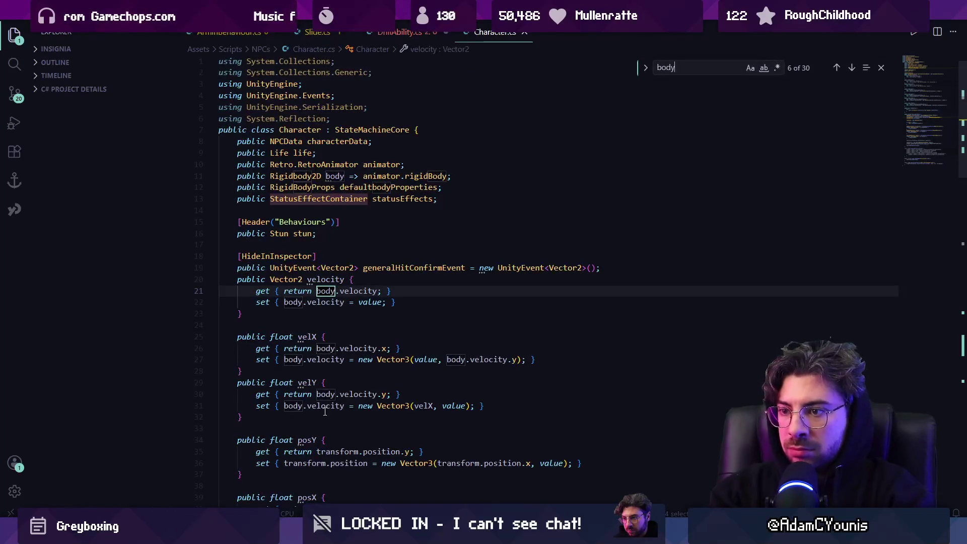
key("ctrl+a")
type("reste")
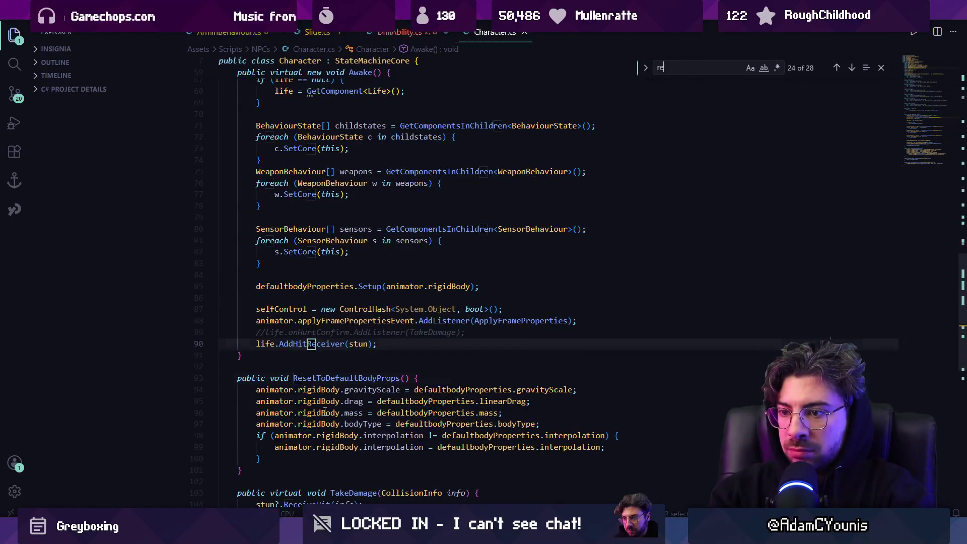
- Make Exit() in DrillAbility.cs call character.ResetToDefaultBodyProps();
key("ctrl+Tab")
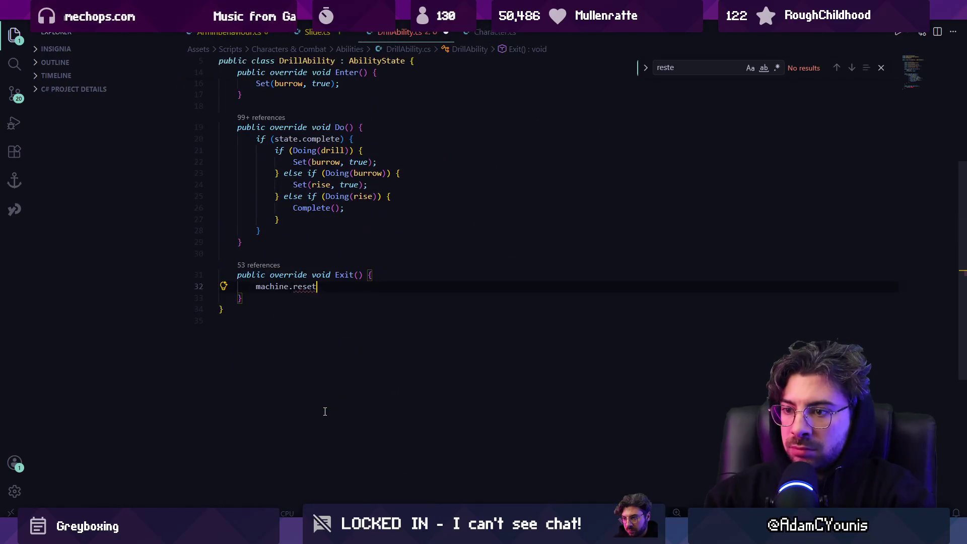
key("shift+Home")
type("character.ResetTo")
key("Tab")
type("()")
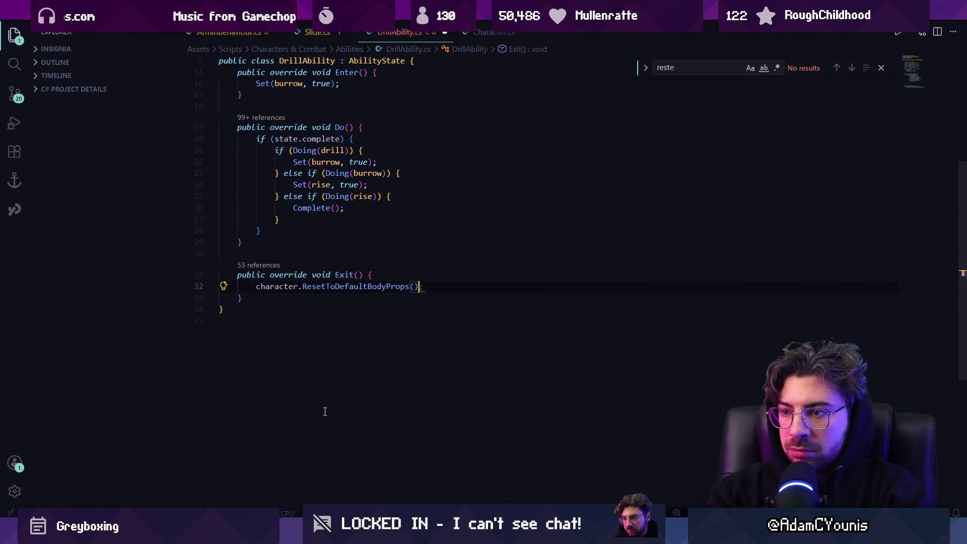
scroll(594, 191, "up", 5)
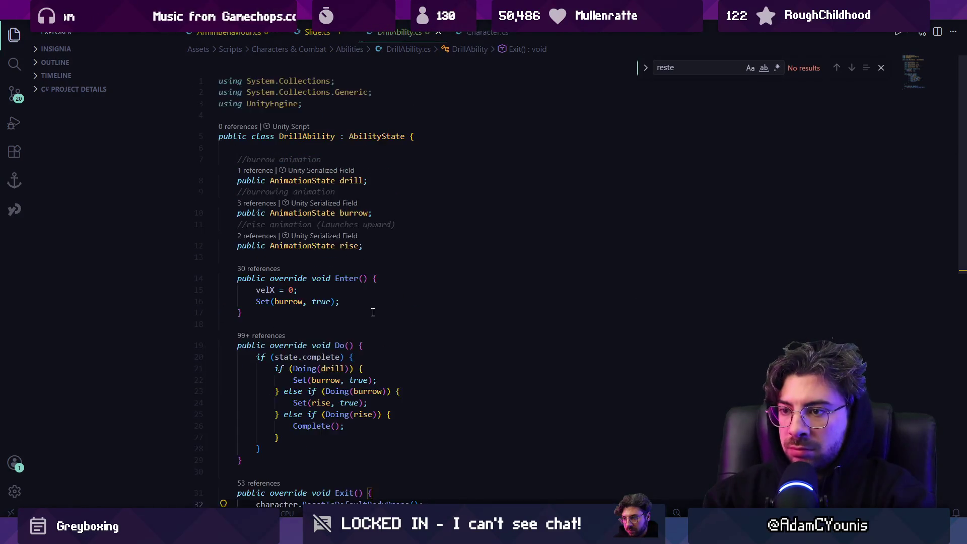
scroll(341, 230, "down", 2)
left_click(341, 226)
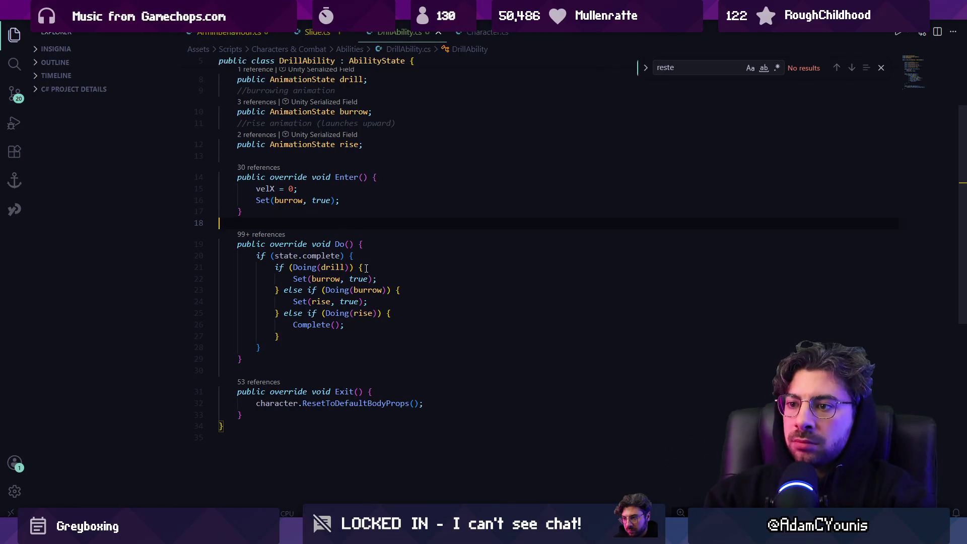
- Insert selfAwareness.ToggleNavCollider(false) into the burrow branch of Do()
left_click(401, 278)
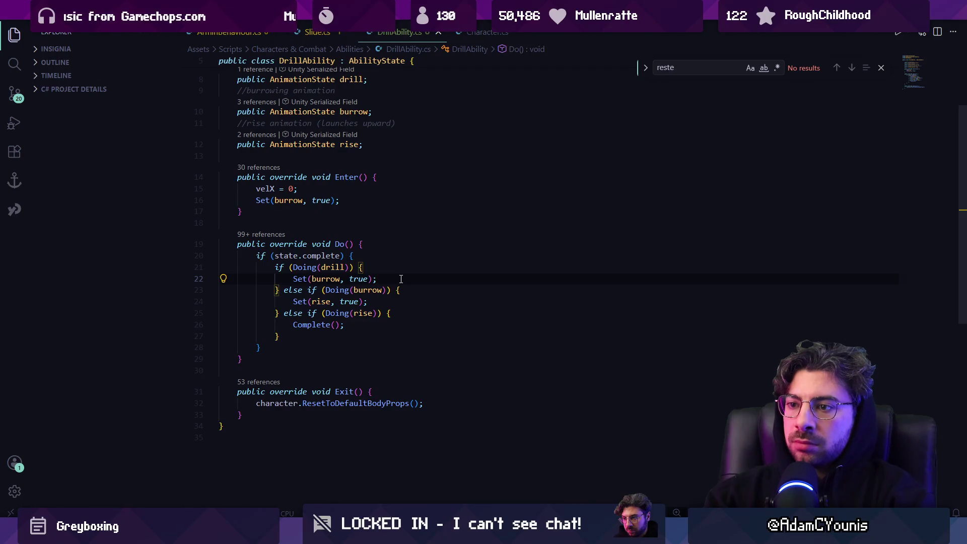
key("Return")
key("Down")
key("Down")
key("Return")
key("Down")
key("Down")
key("Down")
key("Return")
key("Up")
key("Up")
key("Up")
key("Up")
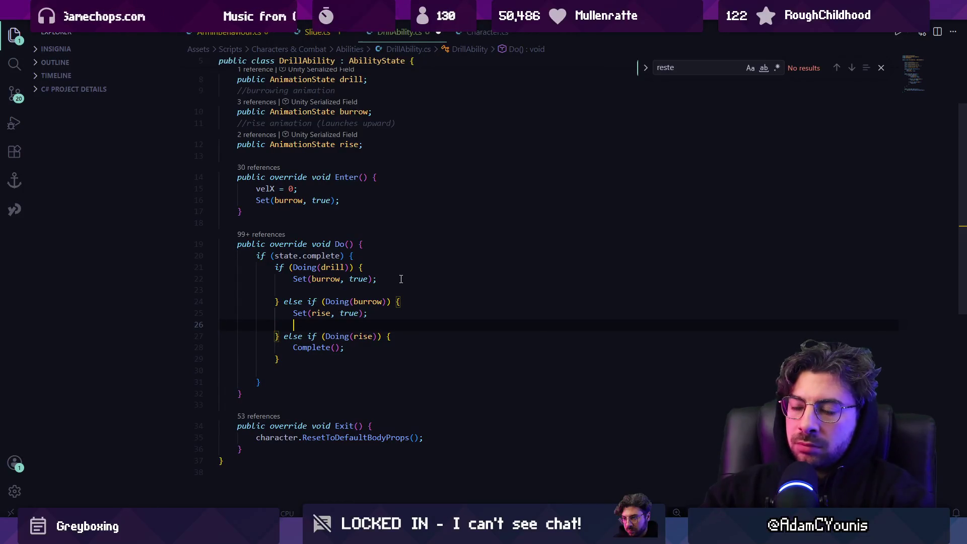
type("self")
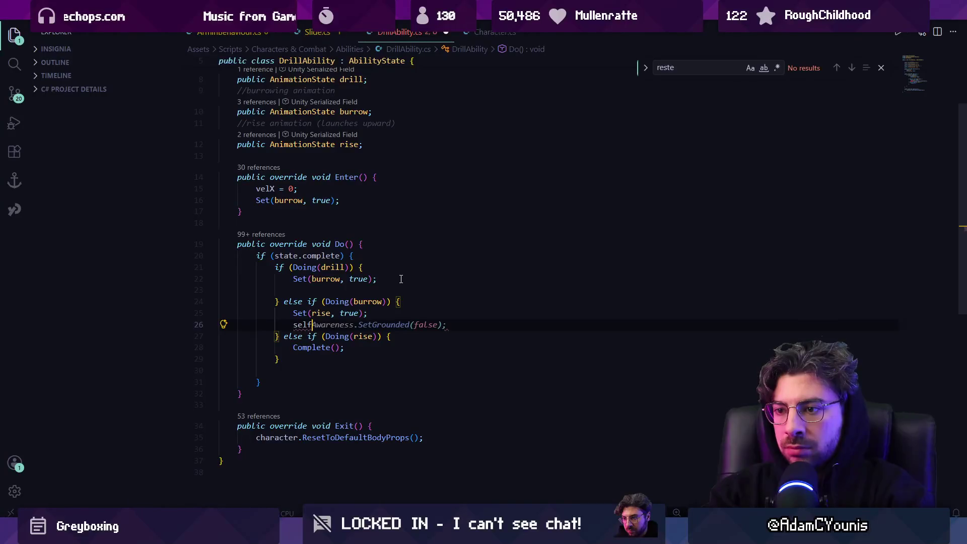
type("Awareness.")
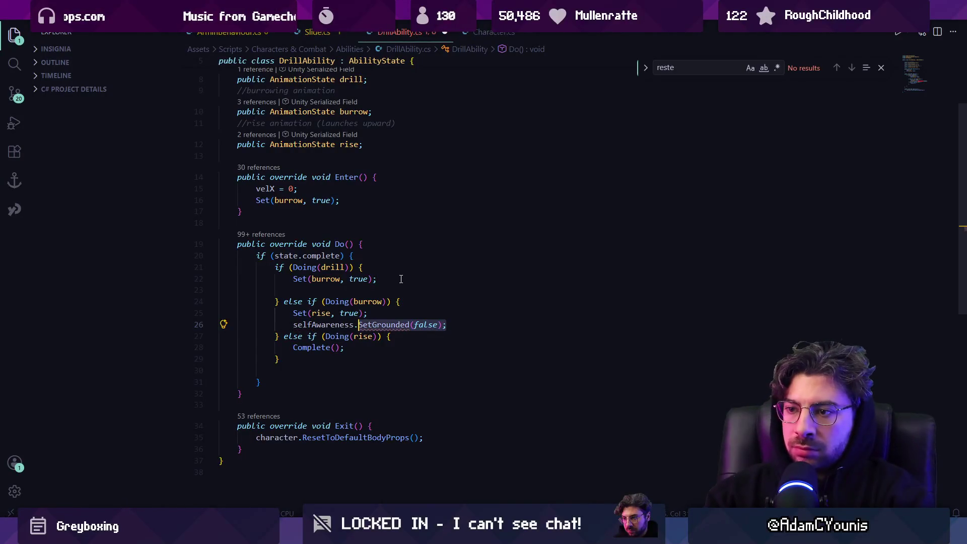
type("t")
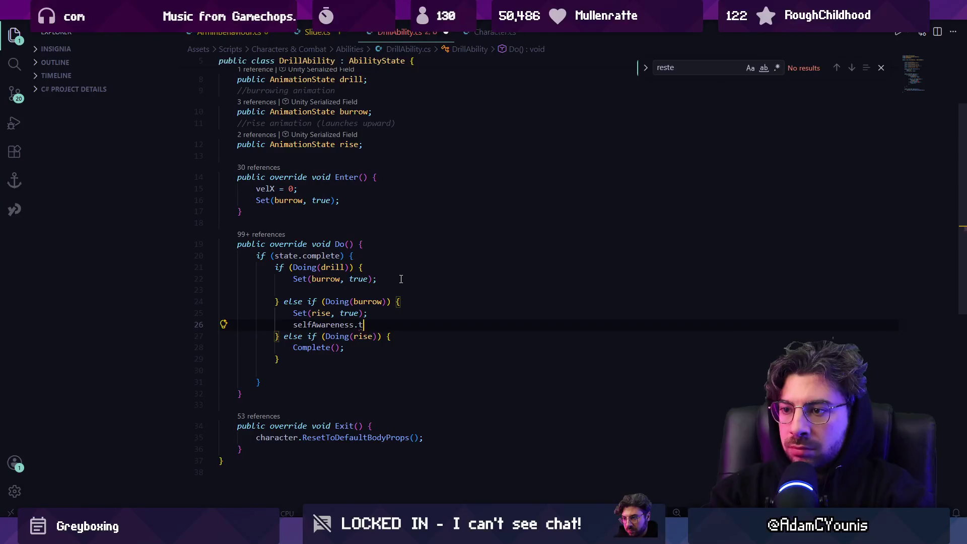
type("gleNav")
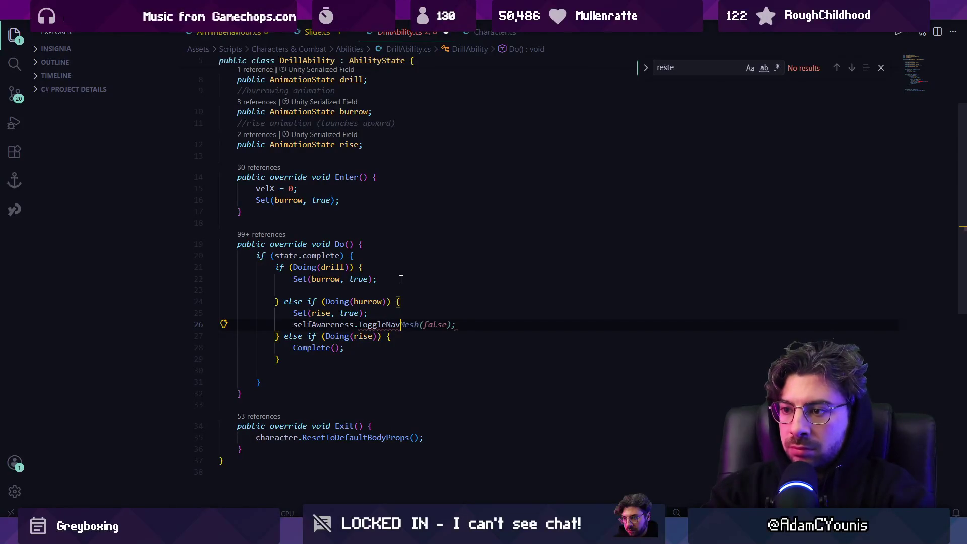
type("Collider(fa")
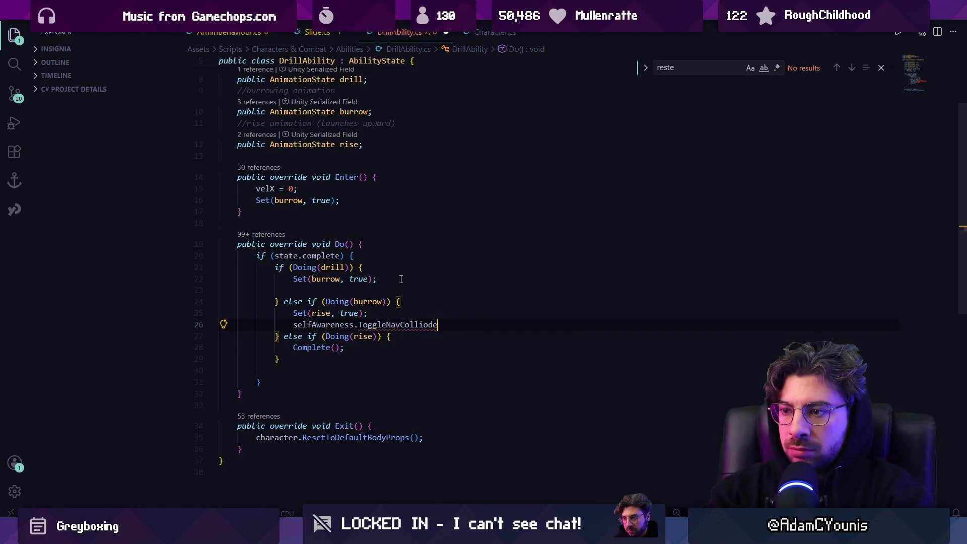
key("Tab")
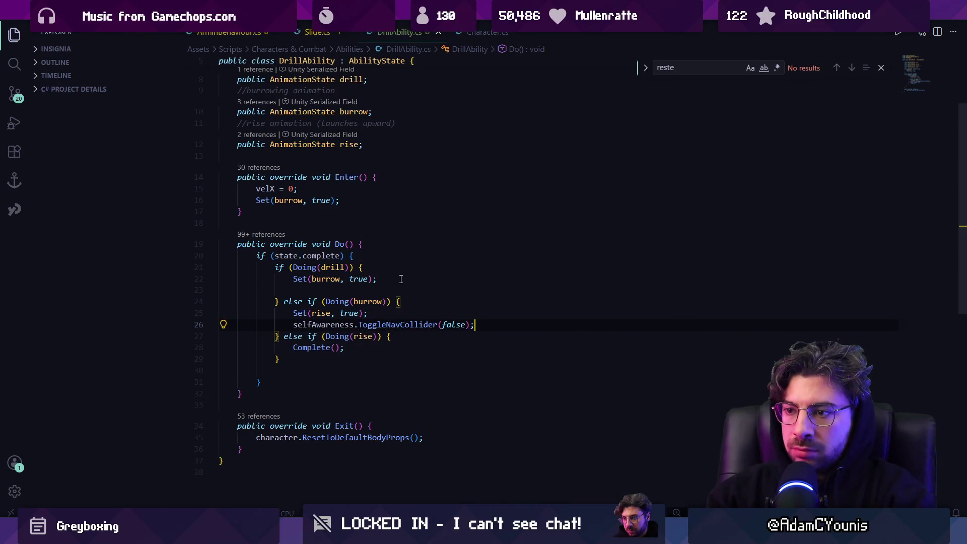
- Add selfAwareness.ToggleNavCollider(true) to the rise branch and to Exit()
key("Down")
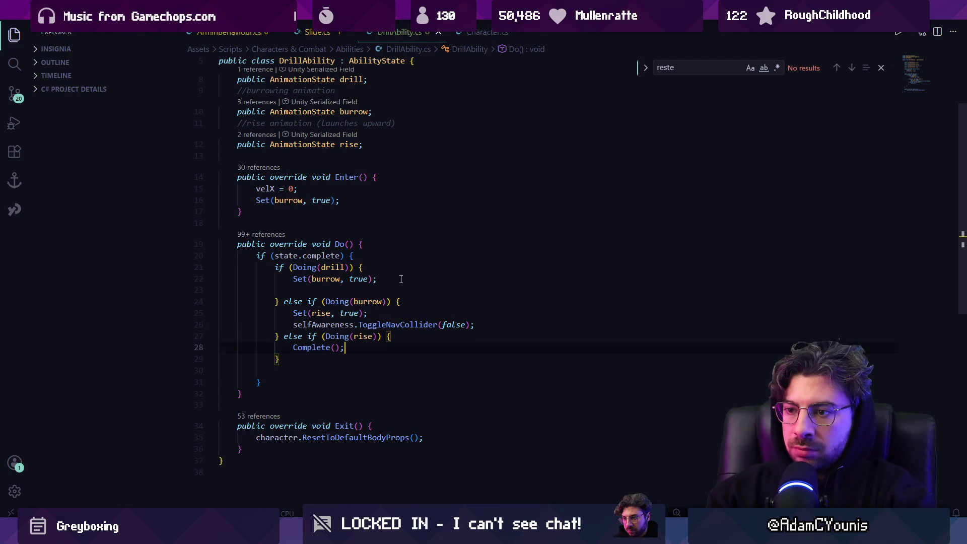
key("Return")
type("selfAwa")
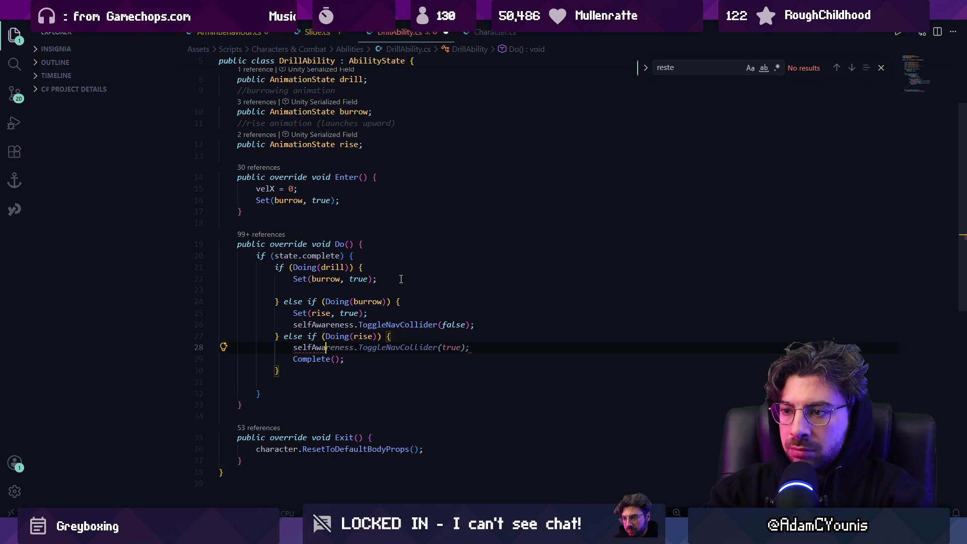
key("Tab")
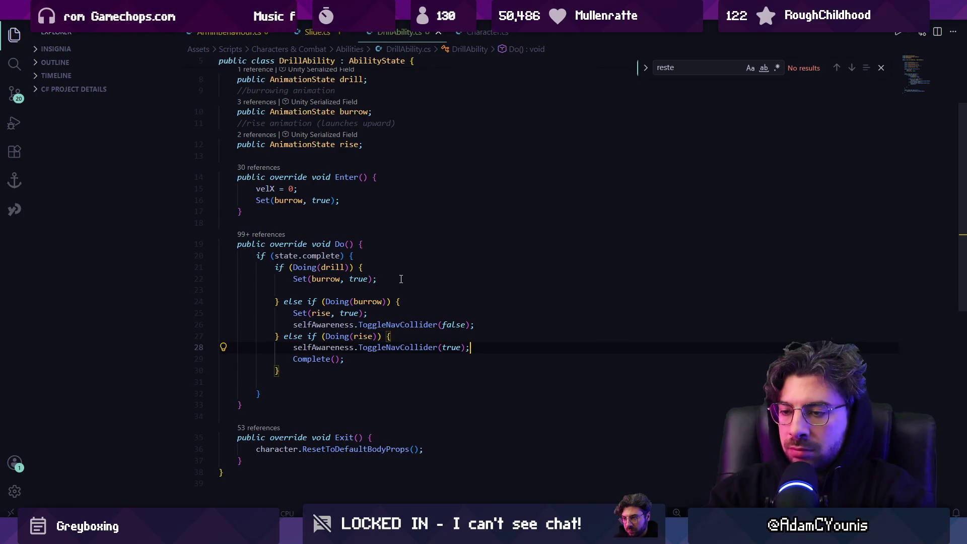
key("Up")
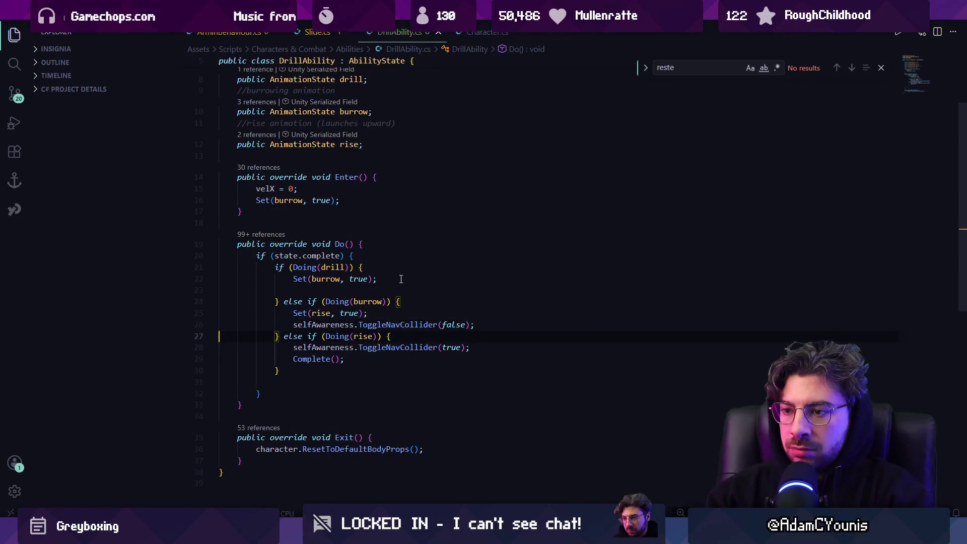
key("Tab")
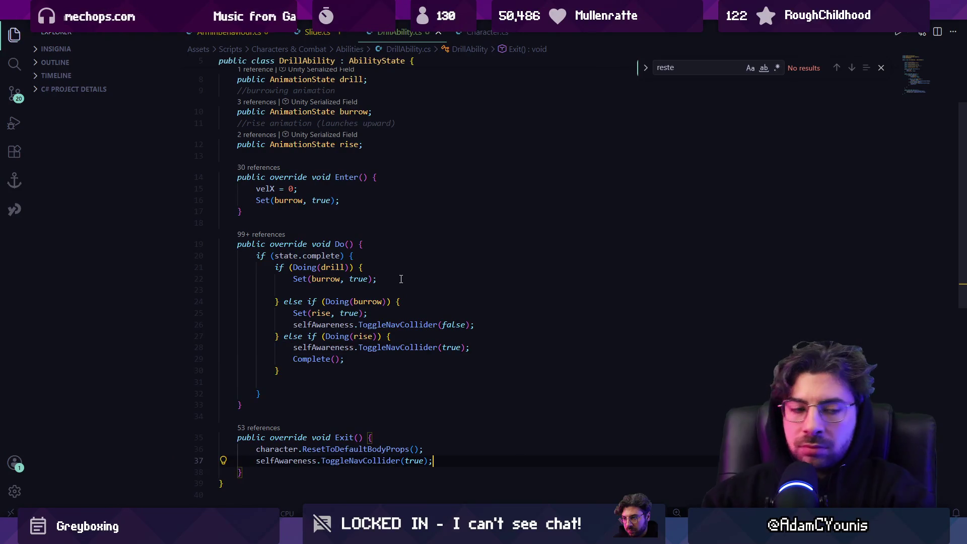
scroll(382, 298, "up", 2)
left_click(396, 250)
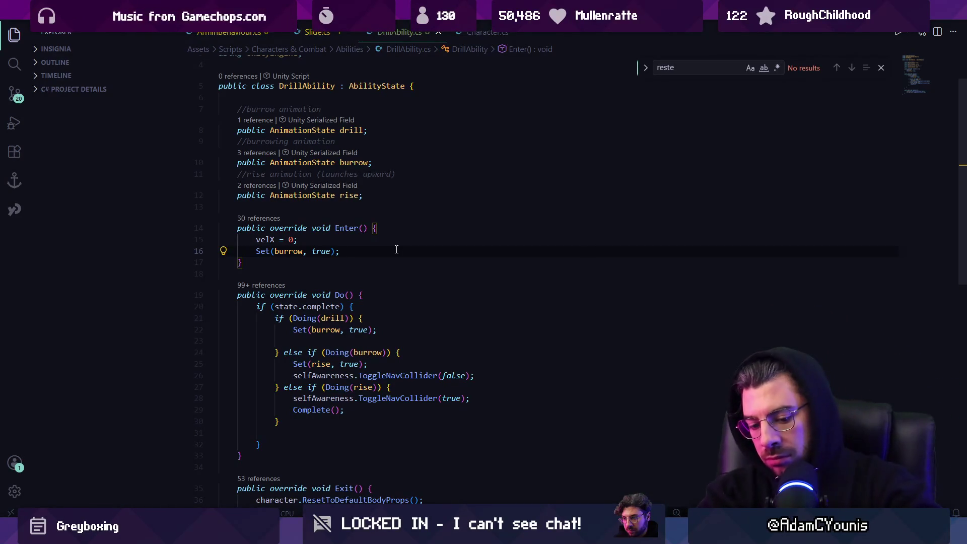
- Open Meteor.cs with quick open and scroll through its Enter and Do methods
key("ctrl+p")
type("merty")
key("BackSpace")
key("BackSpace")
key("BackSpace")
type("teor")
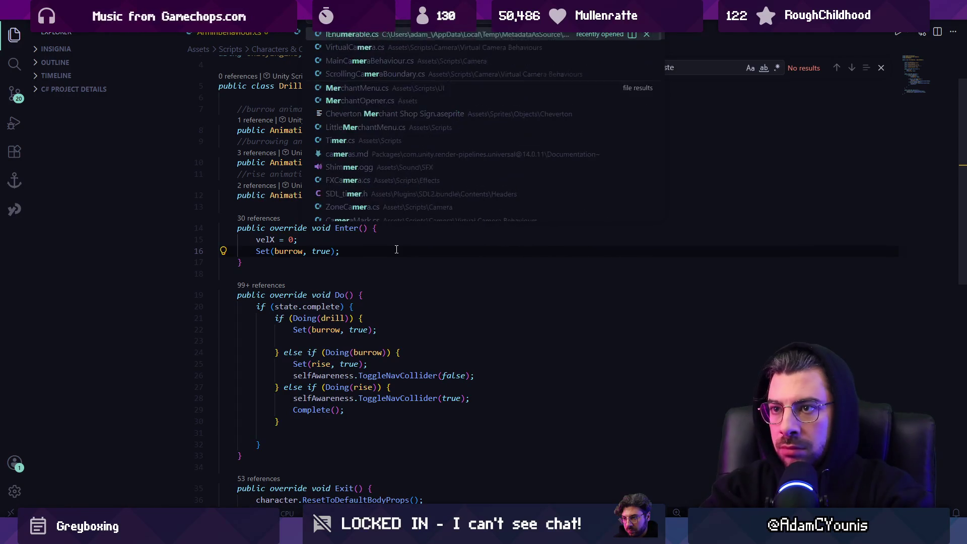
key("Return")
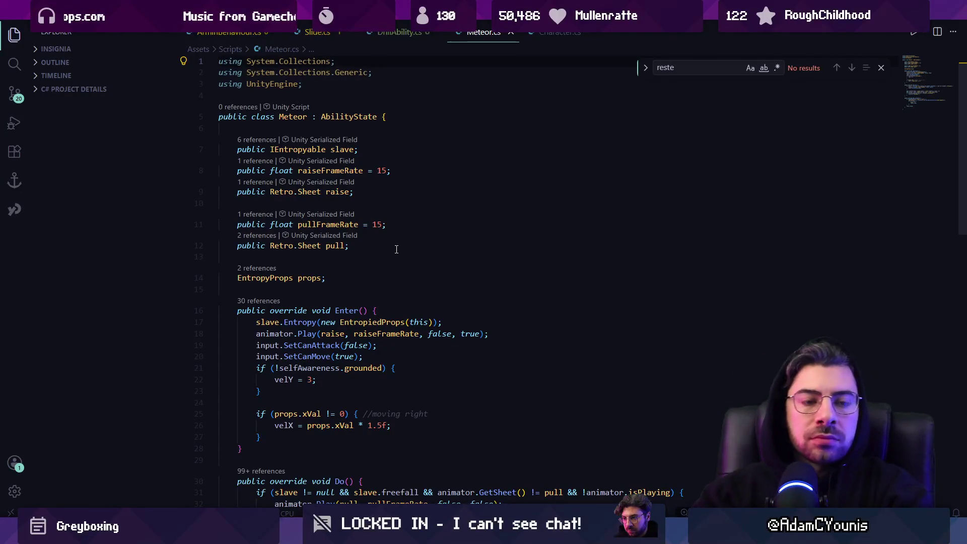
scroll(406, 238, "down", 5)
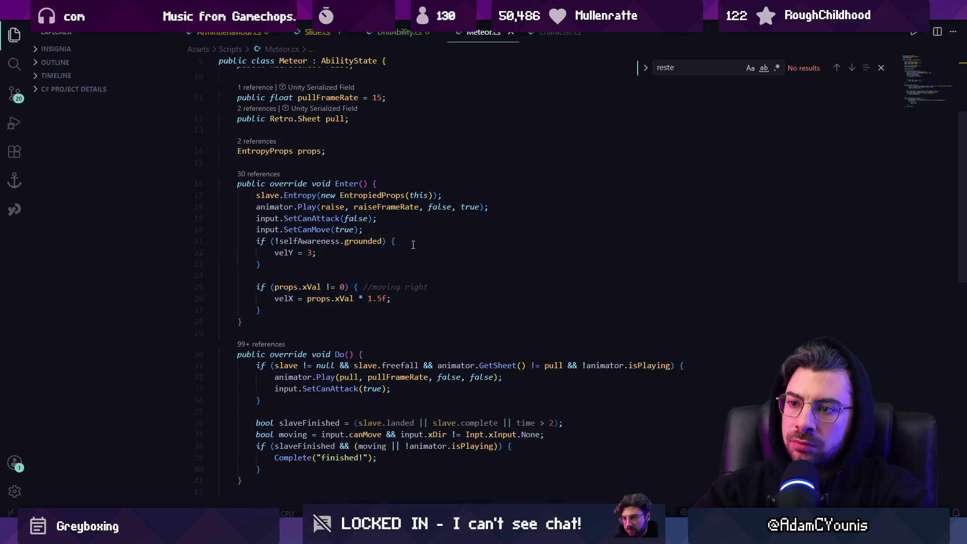
scroll(413, 244, "up", 1)
scroll(414, 243, "down", 6)
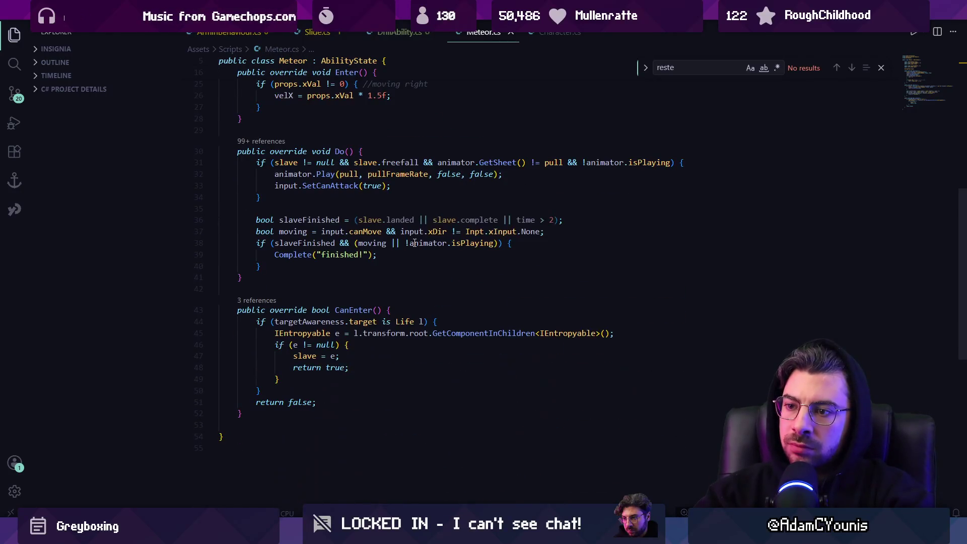
scroll(415, 242, "up", 6)
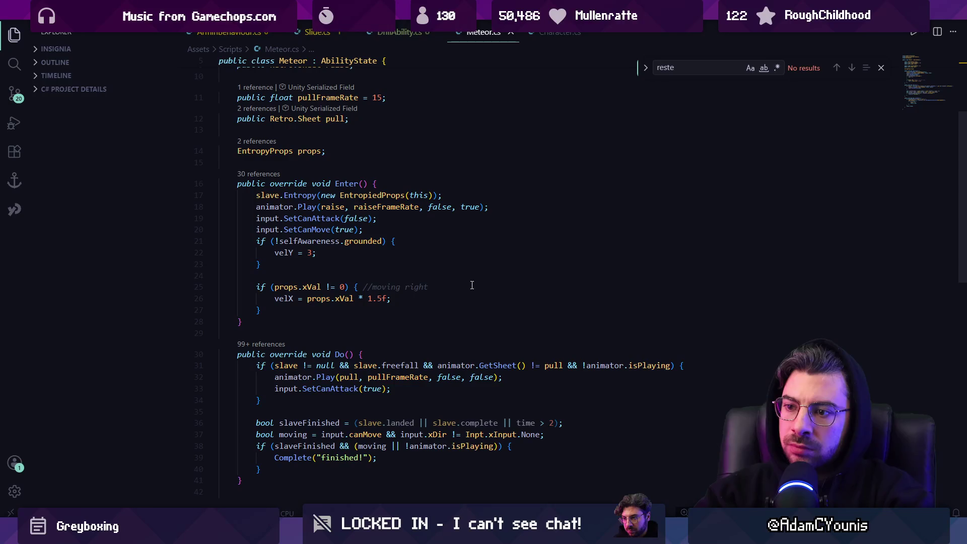
type("using")
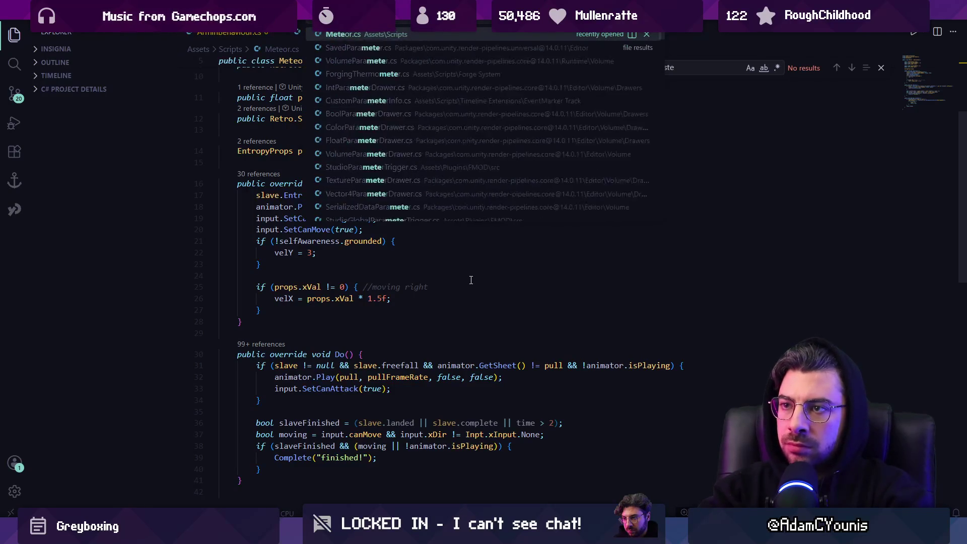
- Search for a DiveAbility or Plunge script, then dismiss the search without opening anything
key("ctrl+p")
type("dive")
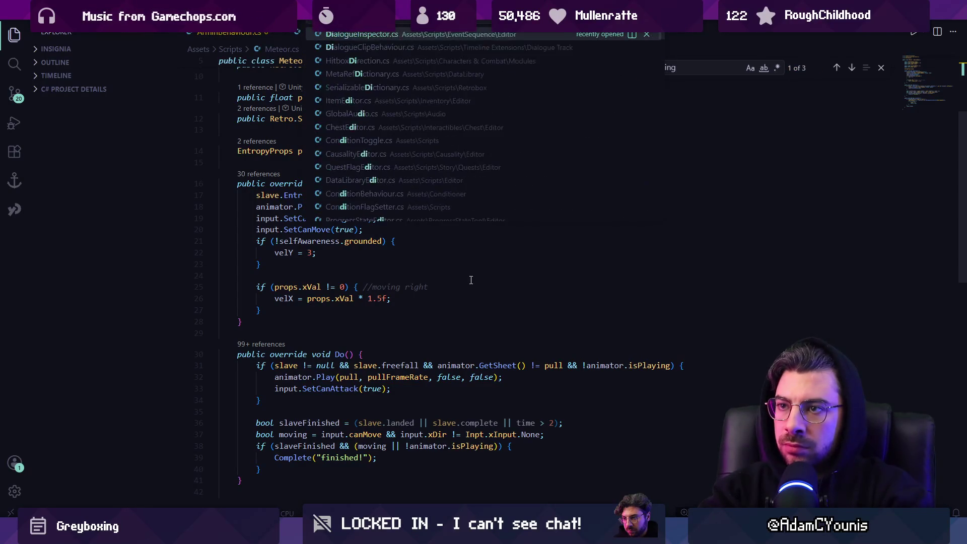
type("abili")
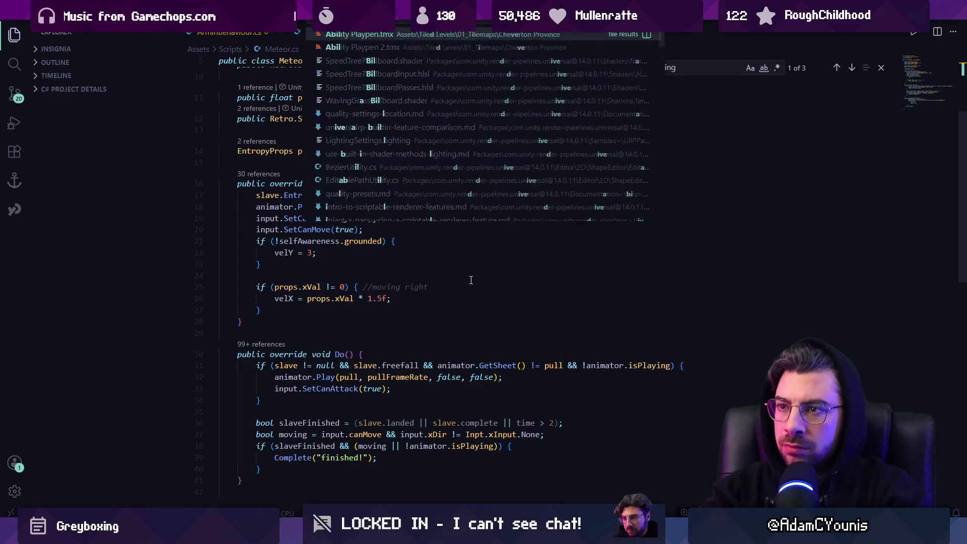
key("BackSpace")
key("BackSpace")
key("BackSpace")
type("plunchg")
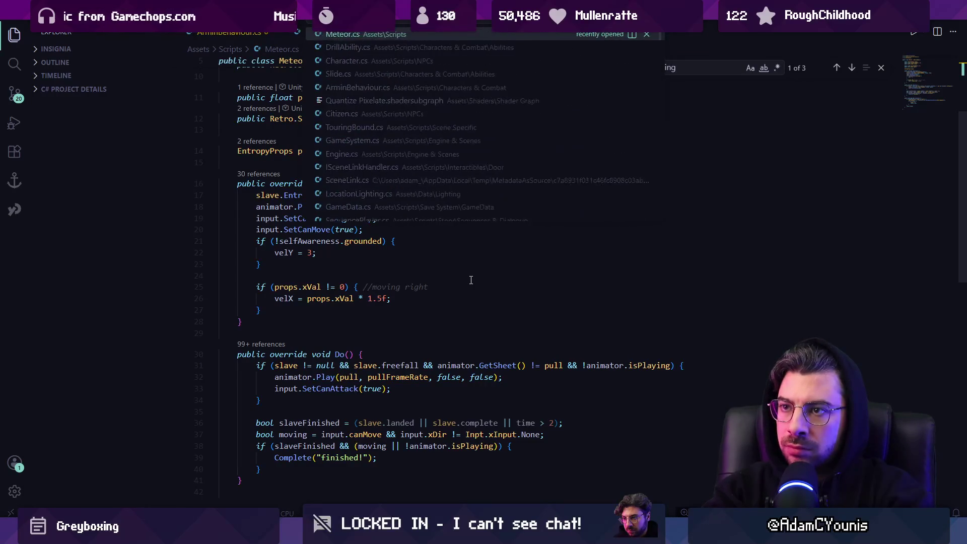
key("BackSpace")
key("BackSpace")
key("BackSpace")
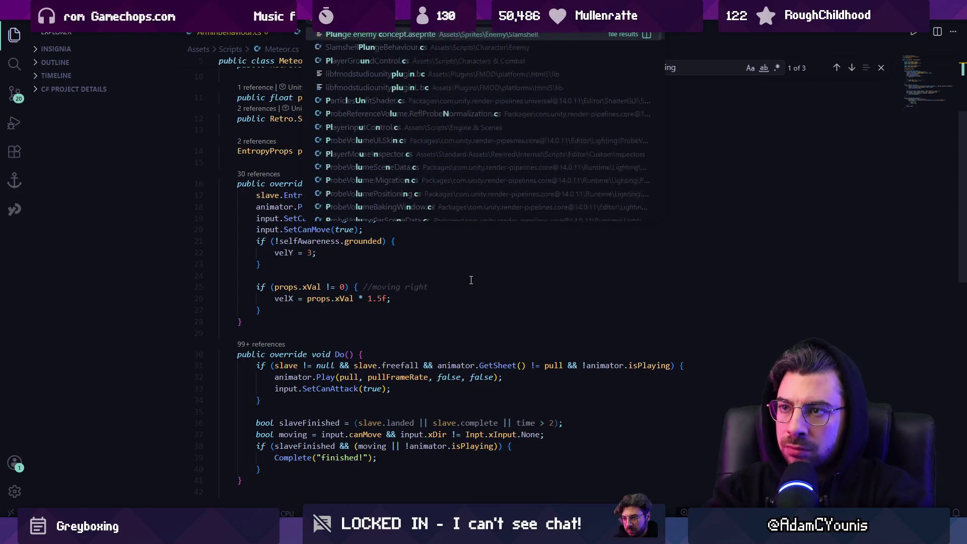
type("g")
key("BackSpace")
type("nge")
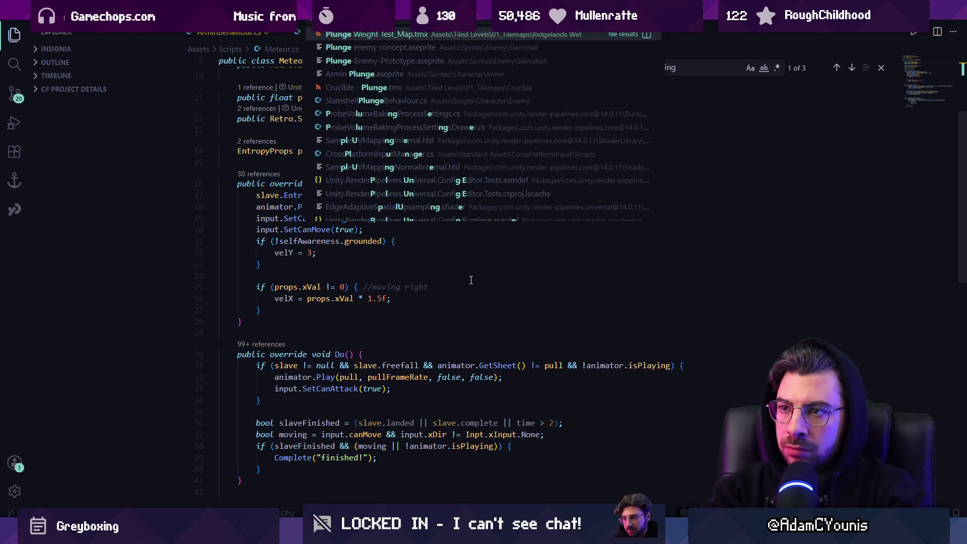
key("Escape")
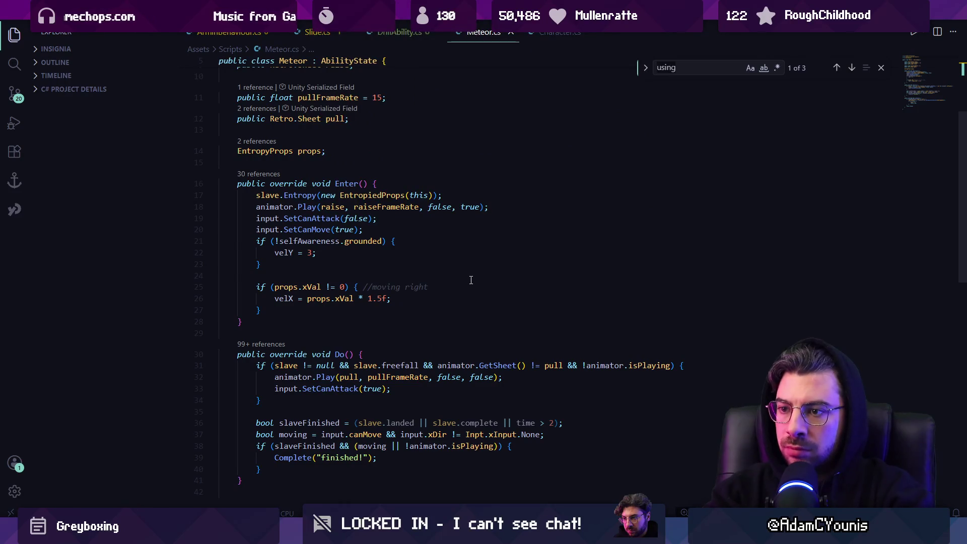
scroll(463, 267, "down", 3)
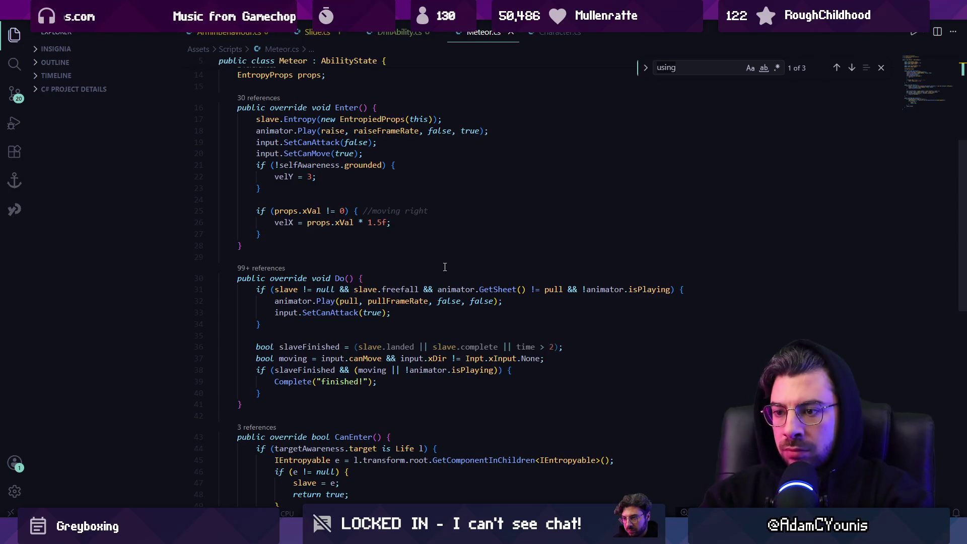
scroll(445, 267, "up", 5)
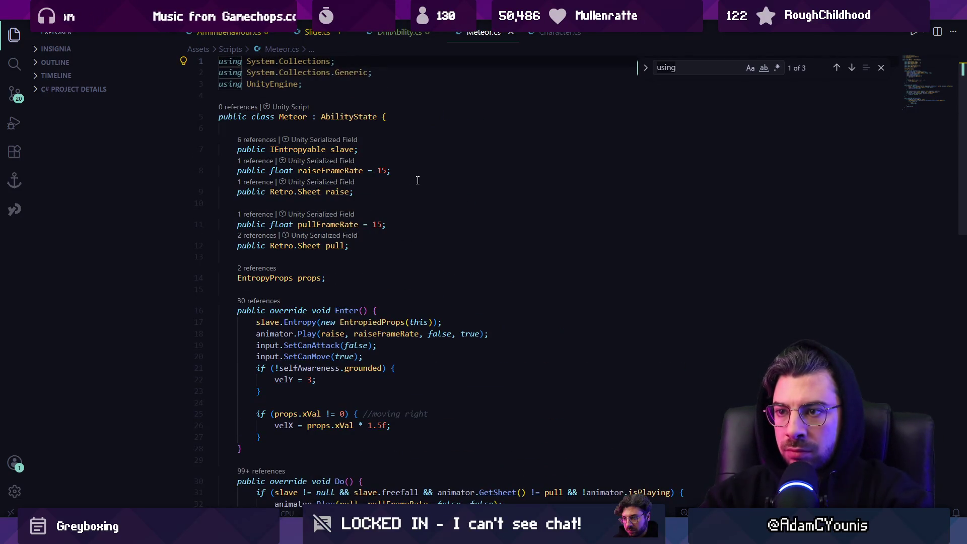
- Reopen Meteor.cs from a quick-open search for 'met'
key("ctrl+p")
type("met")
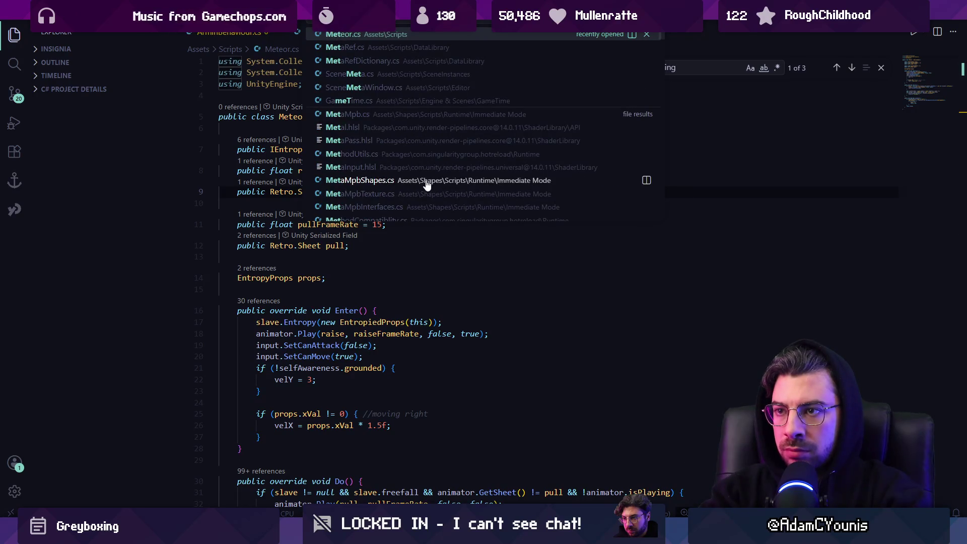
key("Return")
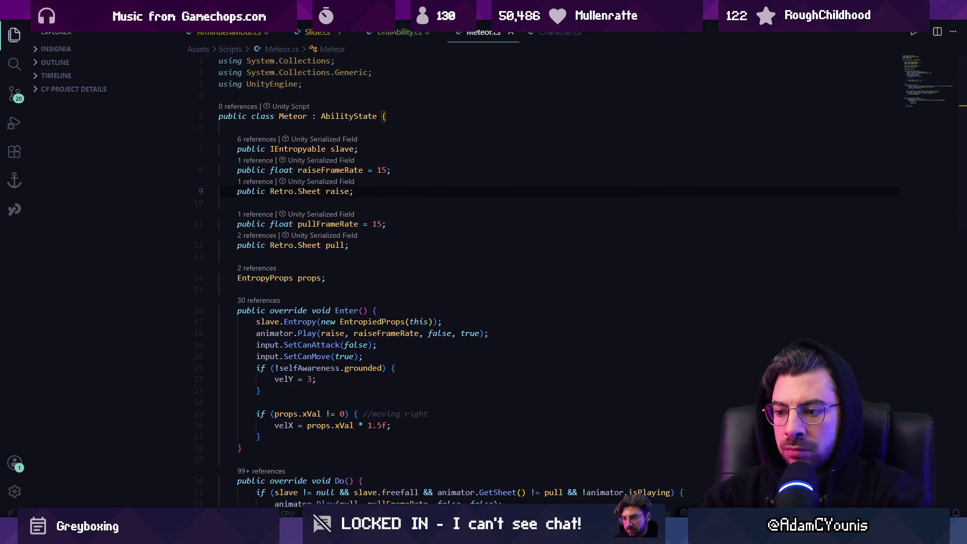
key("alt+Tab")
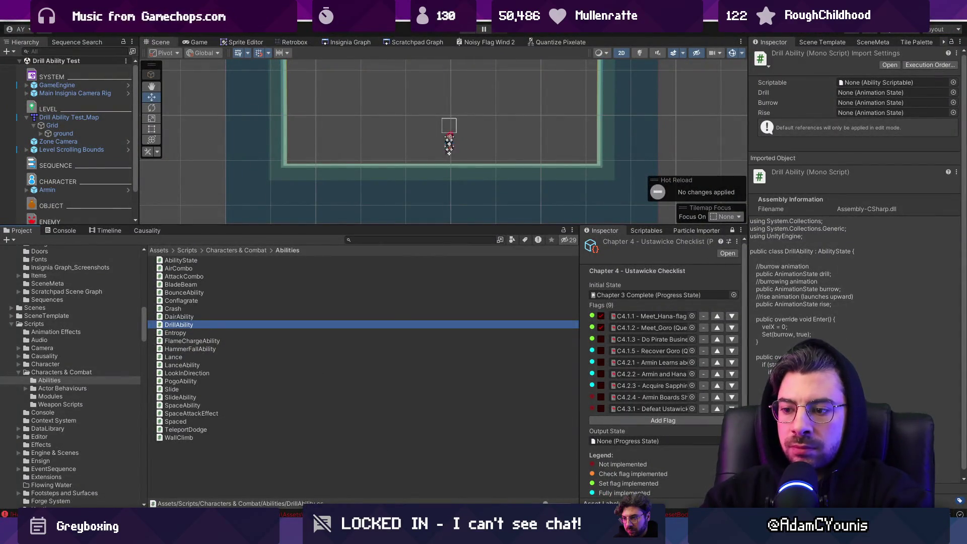
- Search the project assets for 'meeo' and select the Meteor Ability asset
left_click(402, 241)
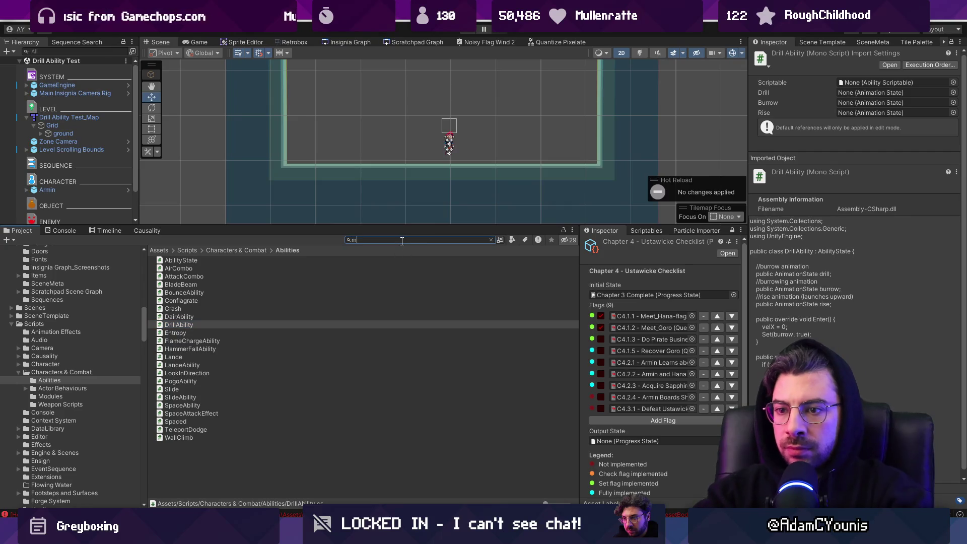
type("meeo")
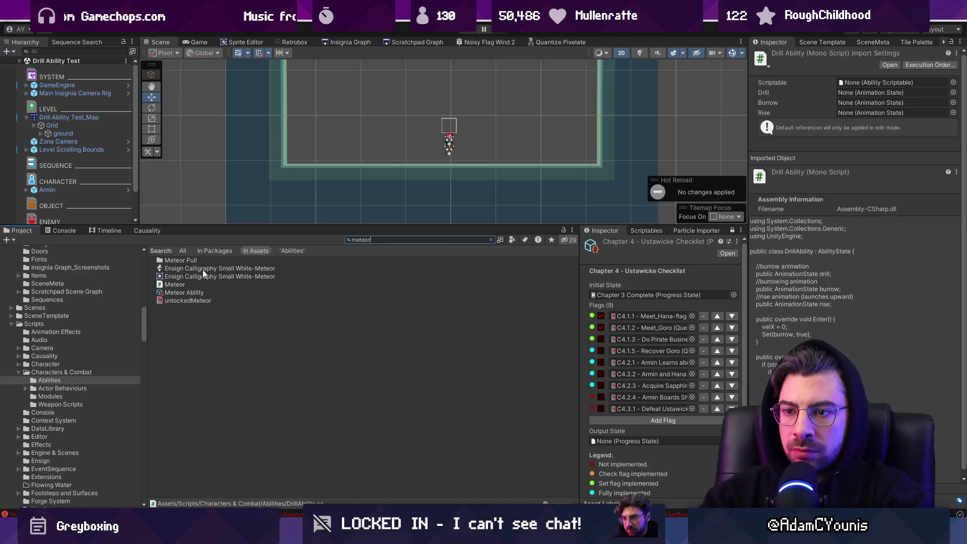
left_click(184, 293)
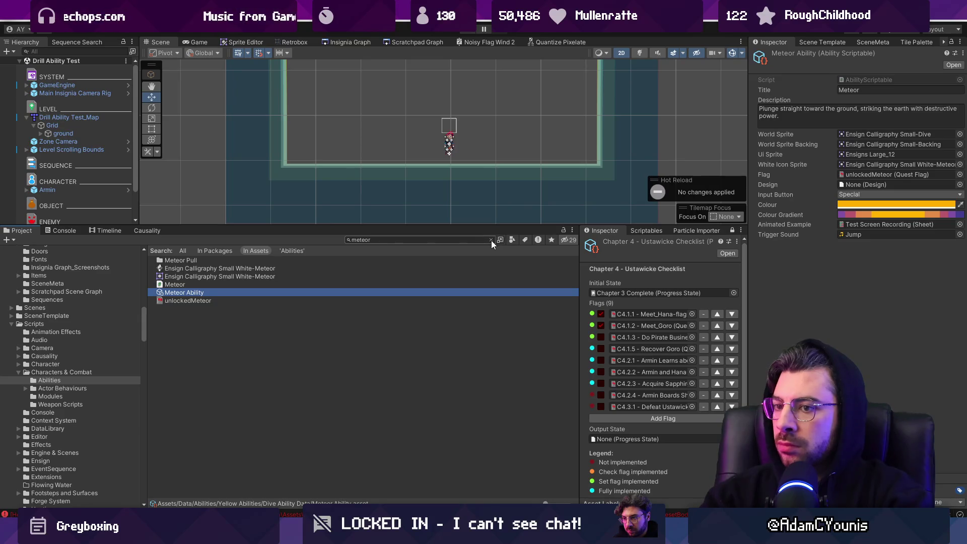
- Open the Armin prefab, expand Yellow, and select Meteor Dair to locate its DairAbility script
left_click(129, 190)
scroll(94, 186, "down", 3)
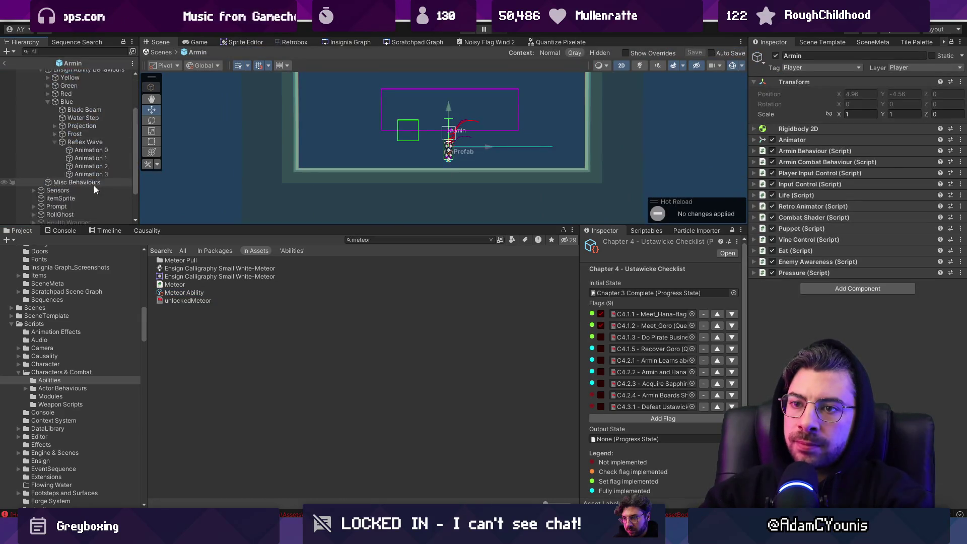
scroll(92, 120, "up", 2)
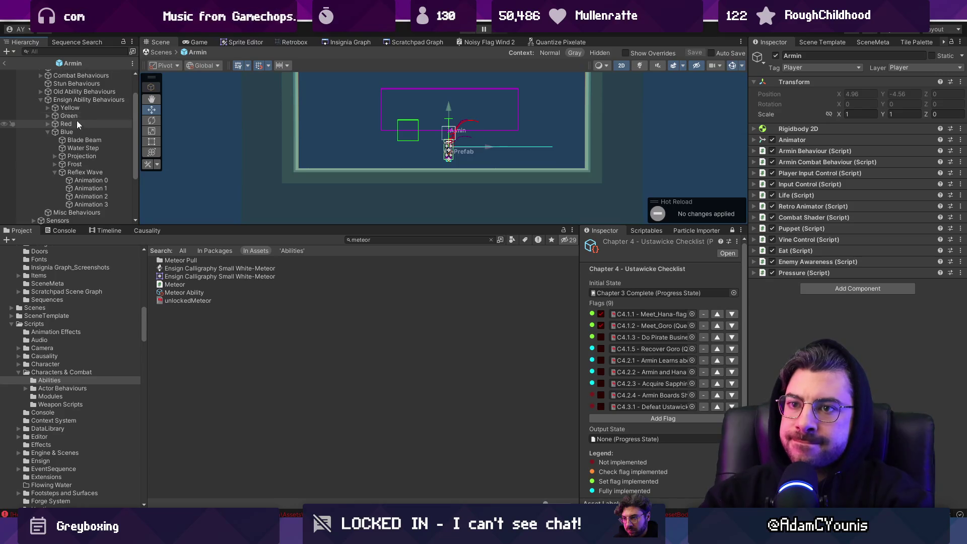
left_click(48, 108)
left_click(80, 116)
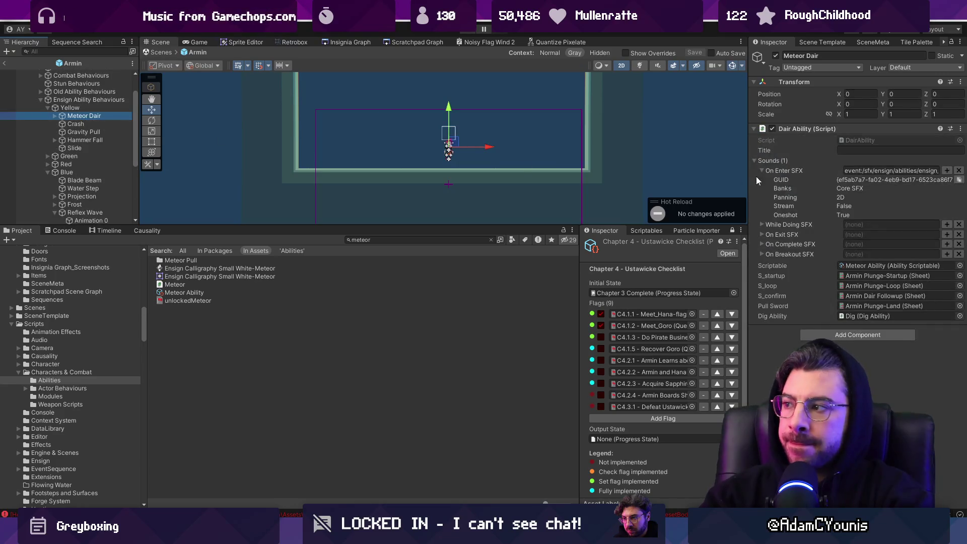
left_click(844, 141)
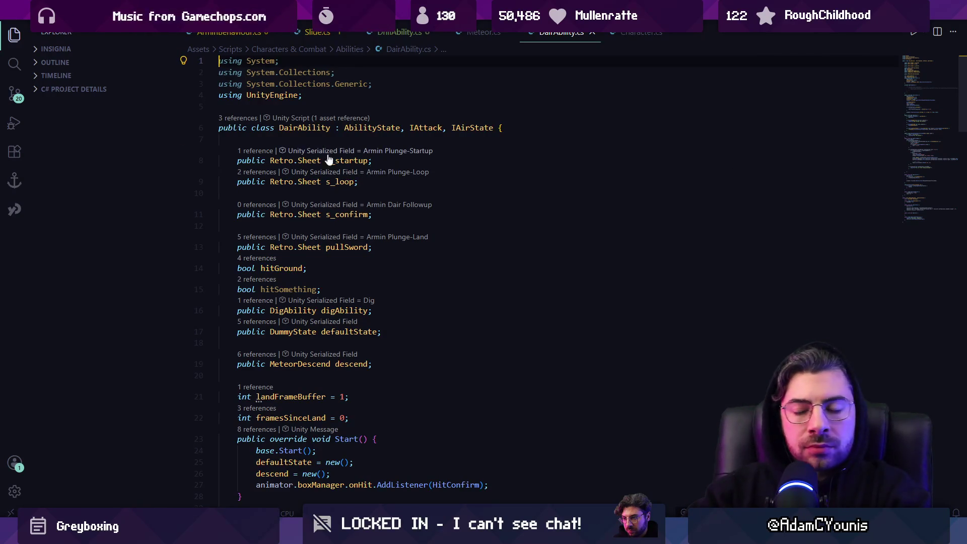
- Scroll through DairAbility.cs's Start, Enter, Do, RespondToAnimatorFinished, FixedDo and Exit methods
scroll(399, 179, "down", 7)
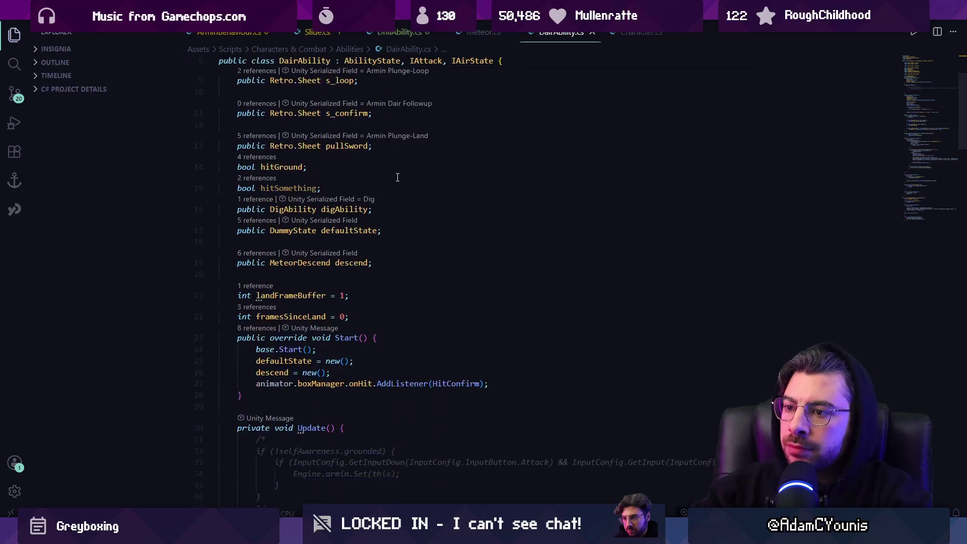
scroll(400, 177, "down", 14)
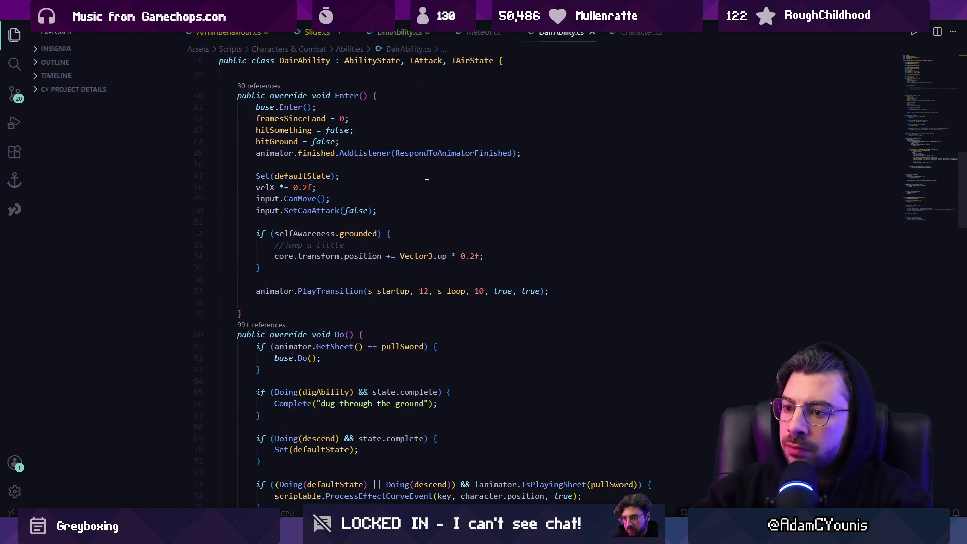
scroll(429, 183, "down", 6)
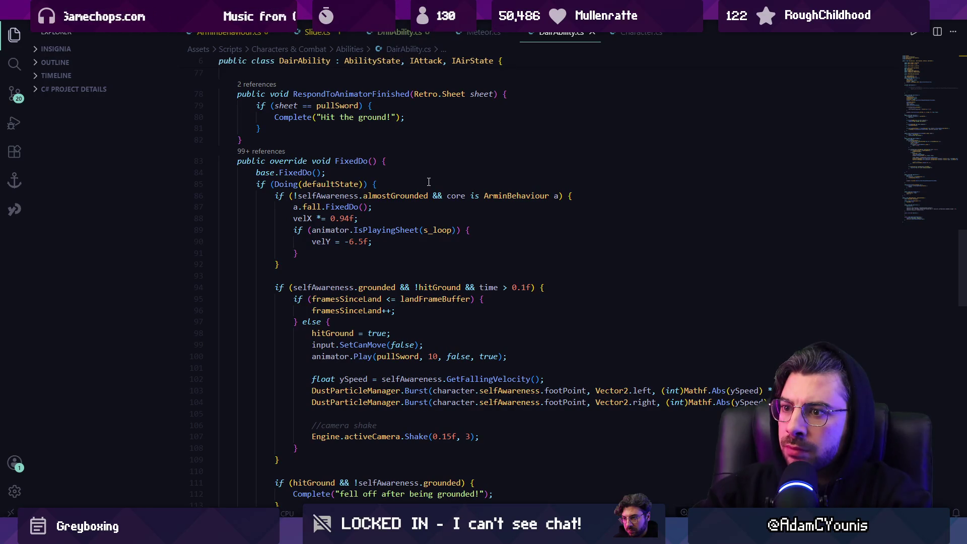
scroll(429, 182, "down", 7)
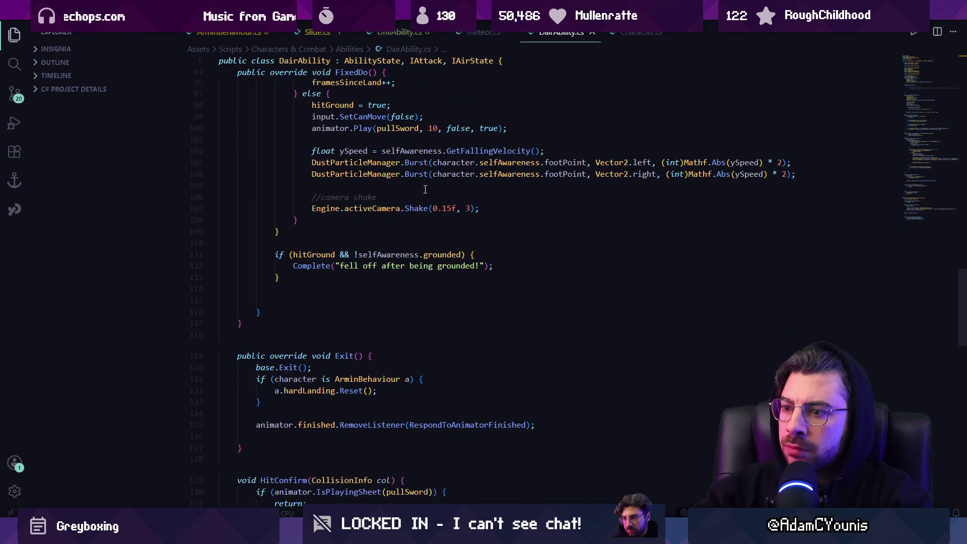
scroll(427, 188, "up", 2)
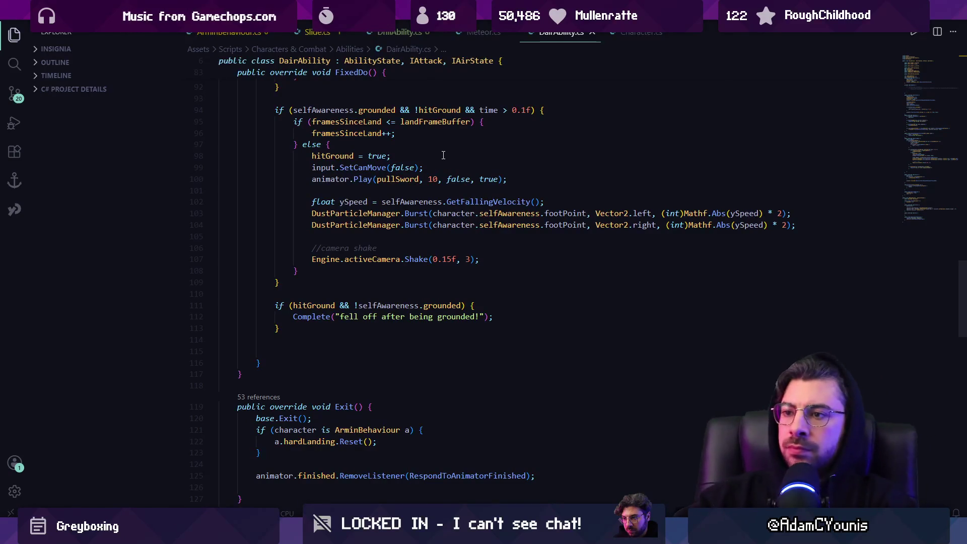
scroll(471, 168, "up", 1)
scroll(504, 206, "down", 9)
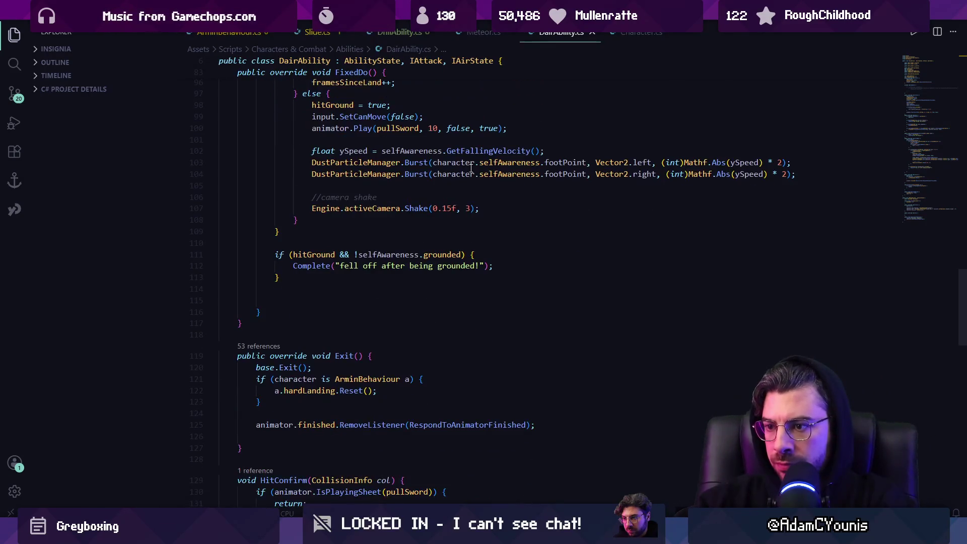
scroll(535, 245, "up", 9)
scroll(536, 246, "up", 9)
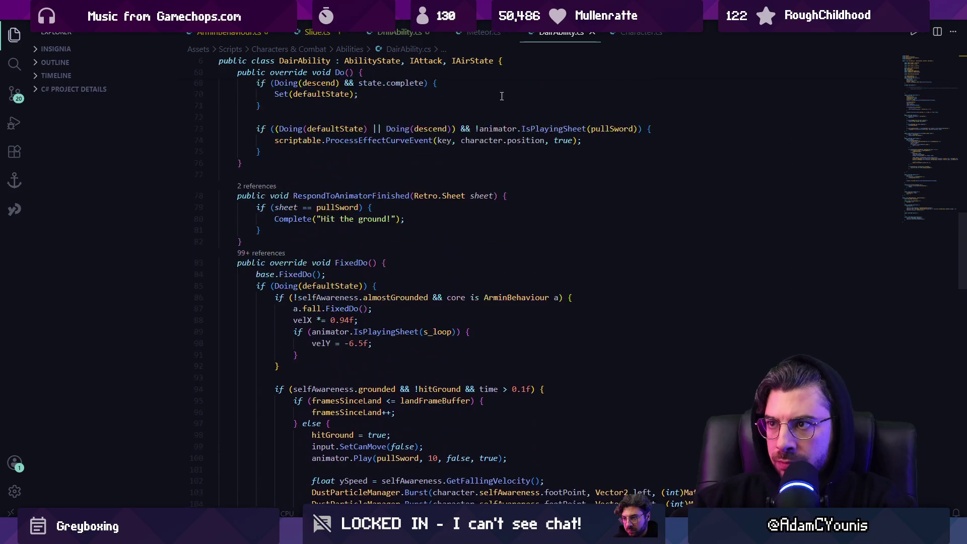
- Delete the empty lines inside DrillAbility.cs's Do() method, including the one after line 29's brace
left_click(398, 34)
scroll(392, 193, "down", 2)
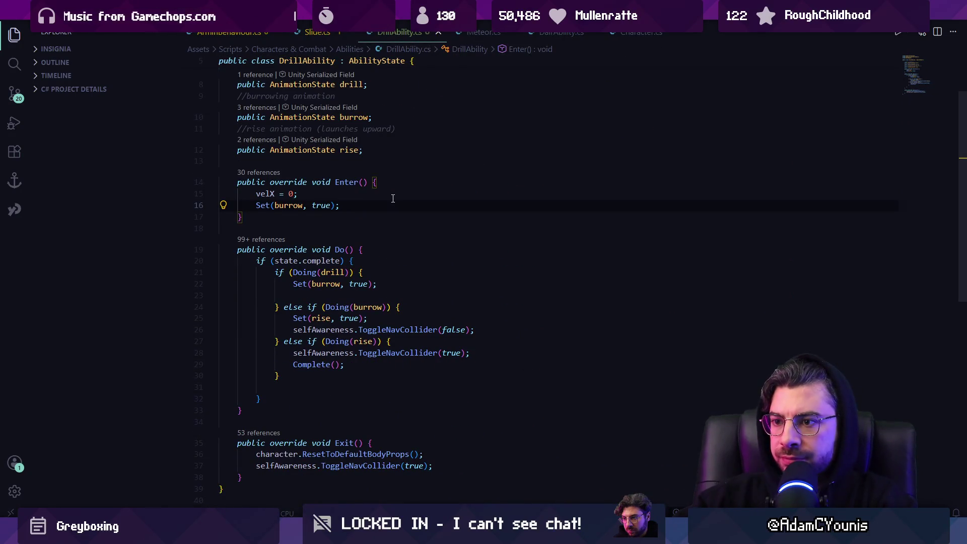
scroll(393, 198, "down", 1)
left_click(406, 271)
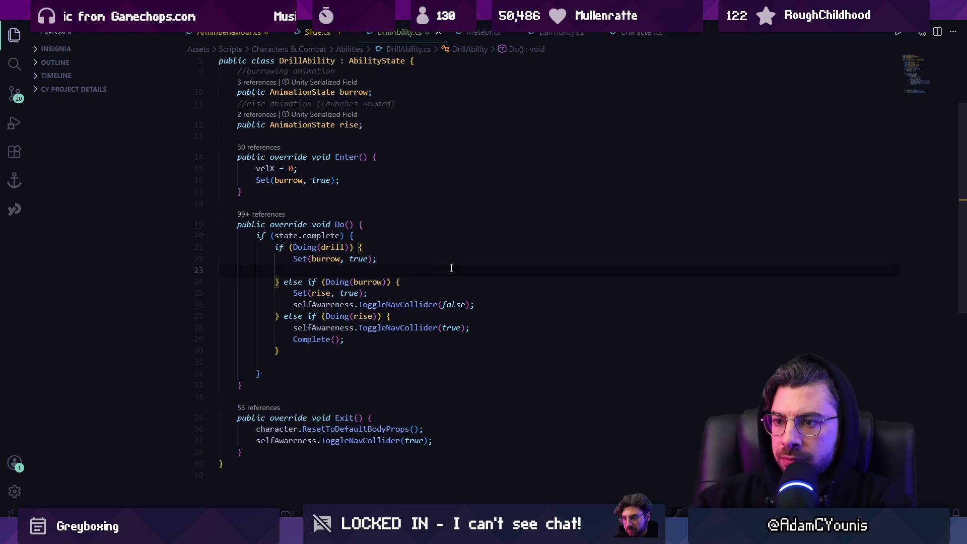
key("BackSpace")
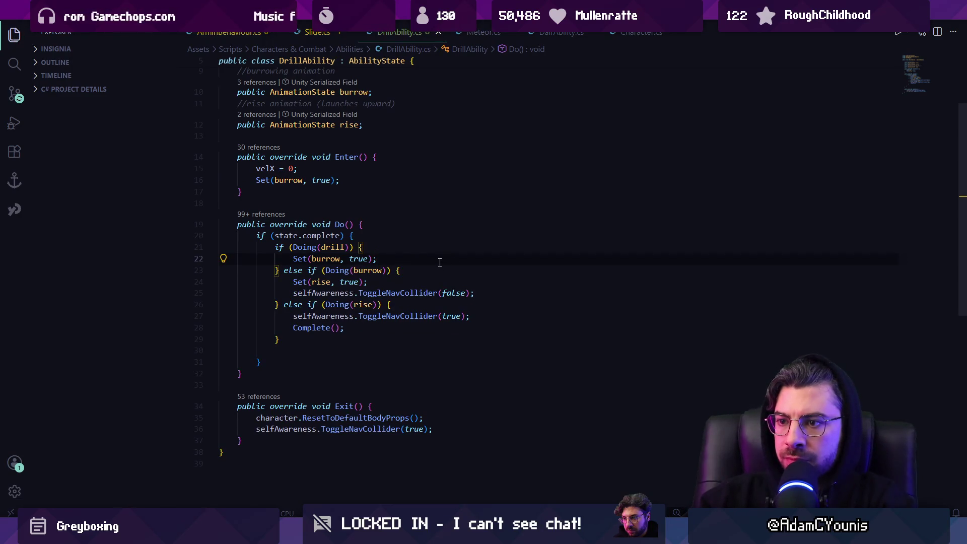
scroll(413, 250, "up", 2)
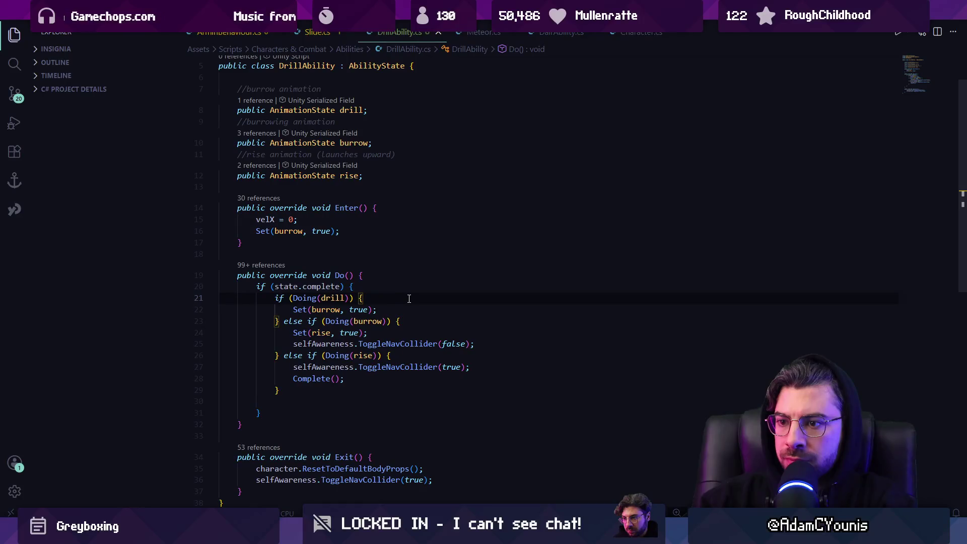
key("Return")
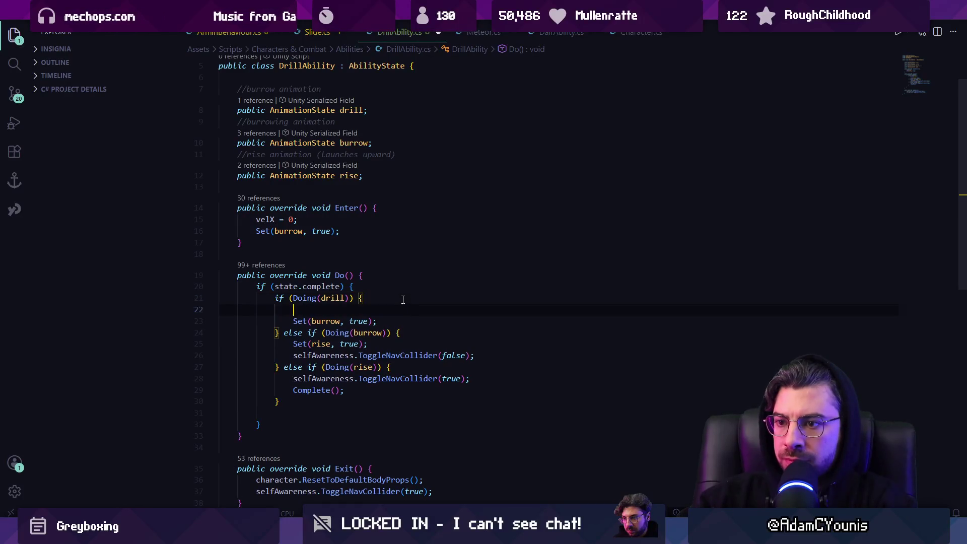
key("ctrl+z")
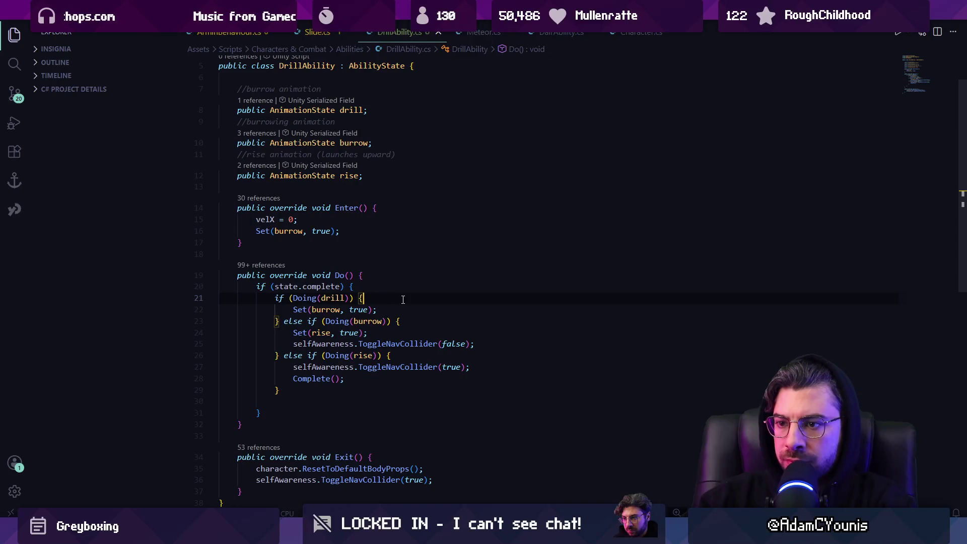
key("Down")
key("Down")
key("Down")
key("BackSpace")
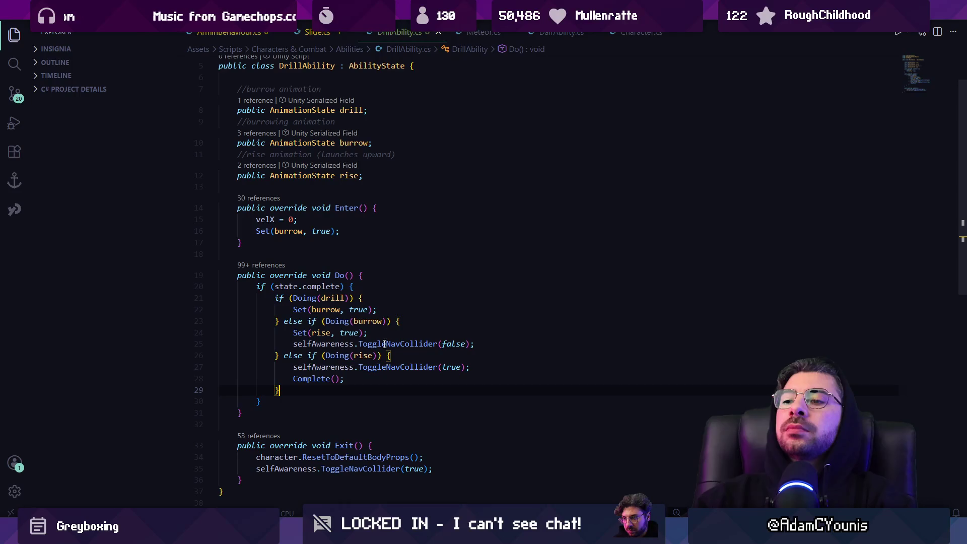
- Insert a new line after the state-complete block's closing brace
left_click(350, 400)
key("Return")
key("Return")
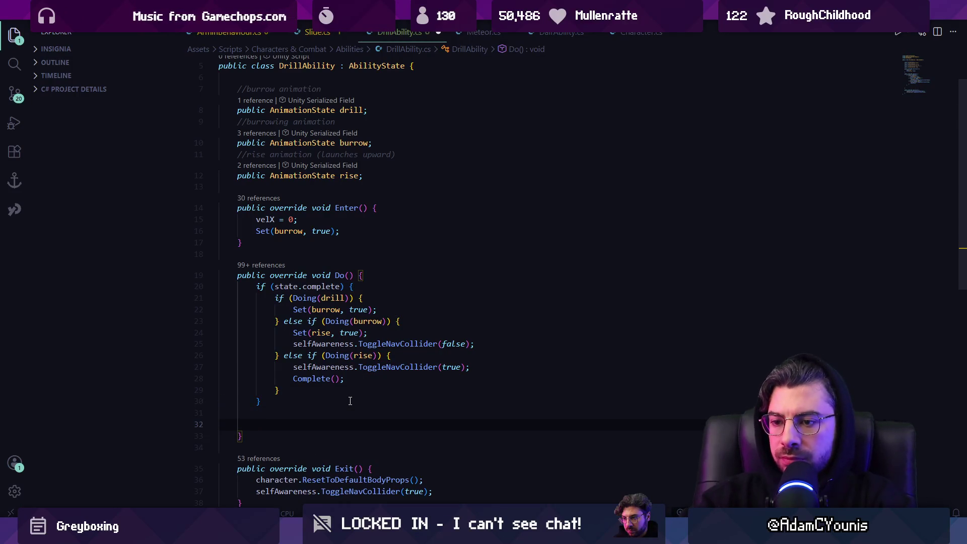
key("BackSpace")
key("BackSpace")
- Add an else branch to Do() containing an if (Doing(burrow)) check
type("else {")
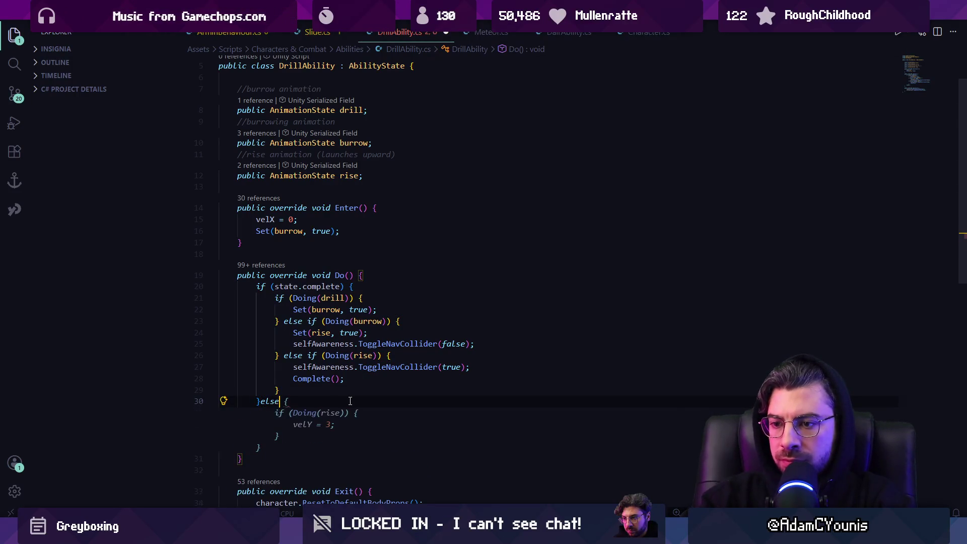
key("Return")
type("if(do")
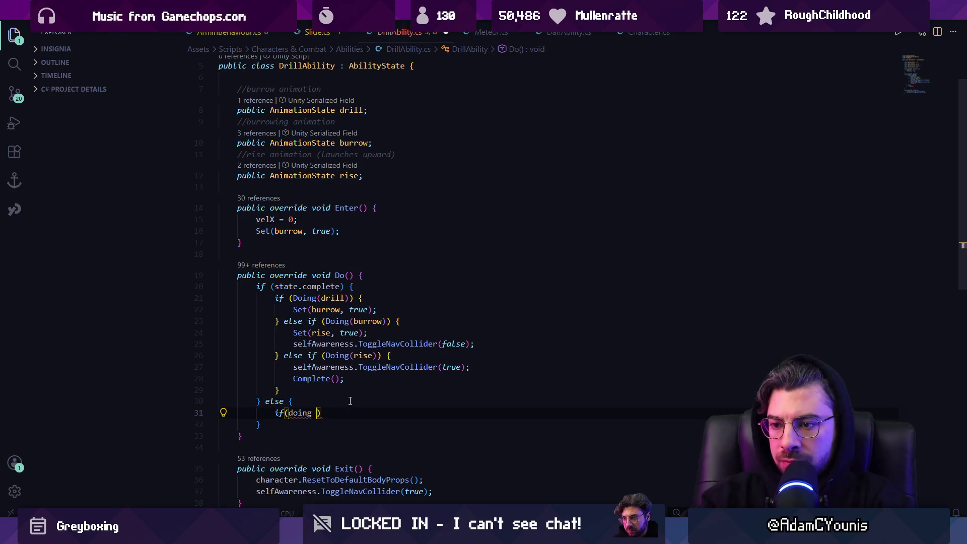
key("Tab")
type("(bu")
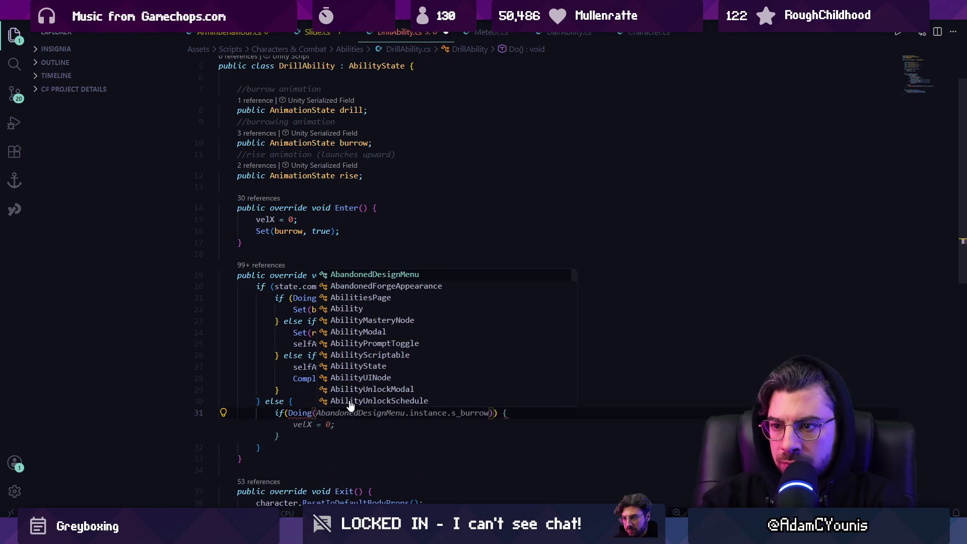
type("rrow")
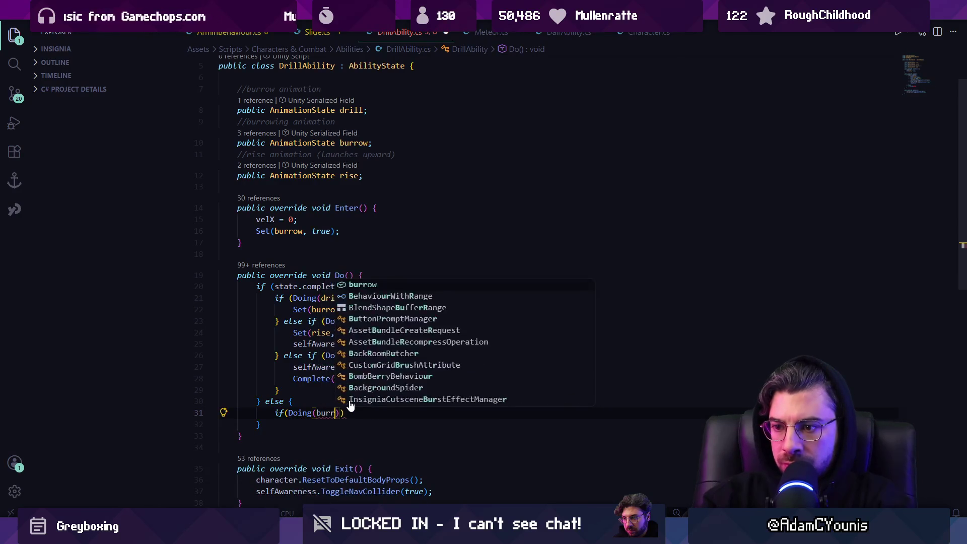
key("Tab")
type(")) ")
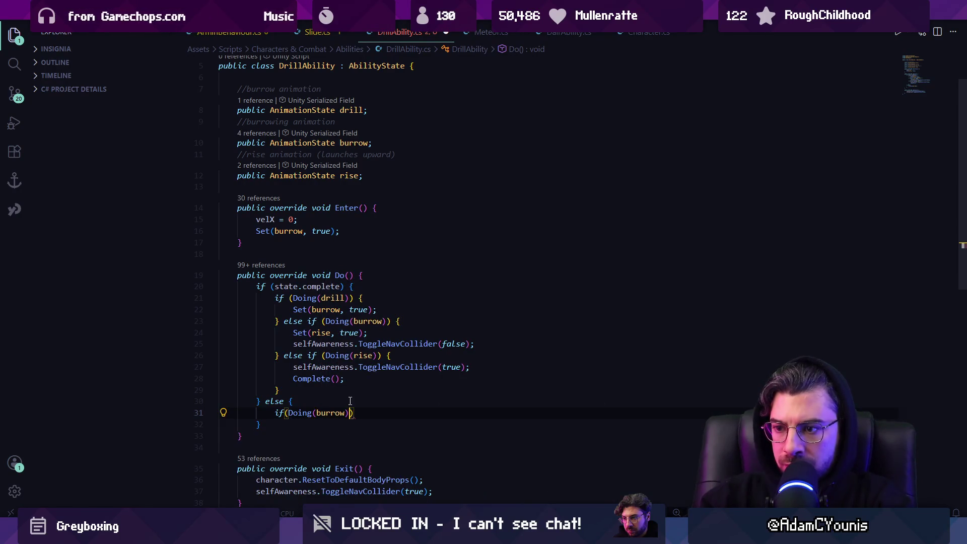
type("{")
key("Return")
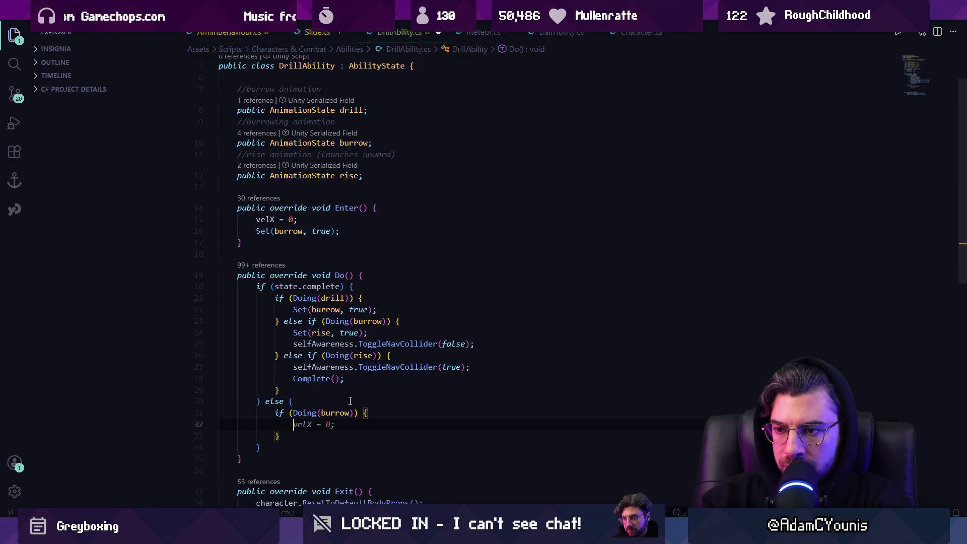
- Nest an if (selfAwareness.almostGrounded) block inside it and accept the suggested Set line
type("if(gr")
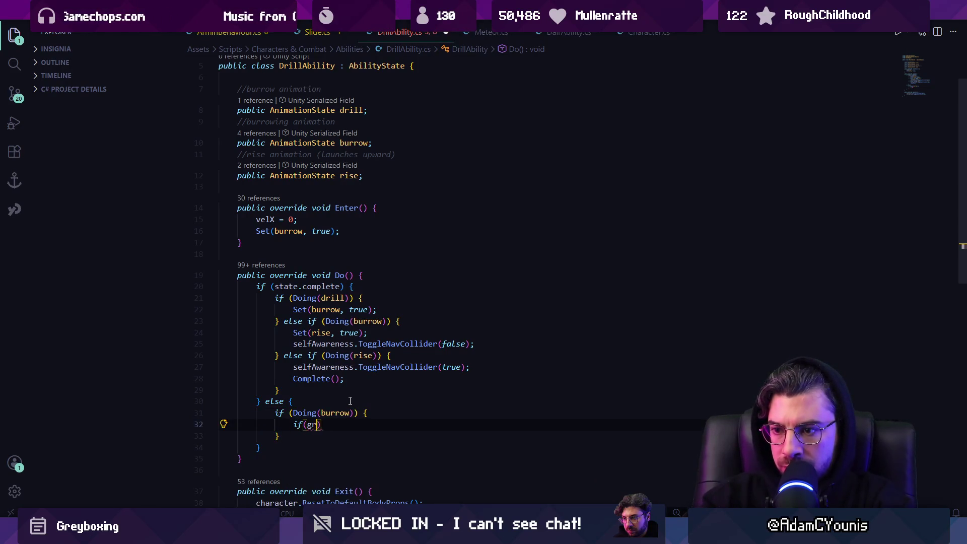
key("BackSpace")
key("BackSpace")
type("core.")
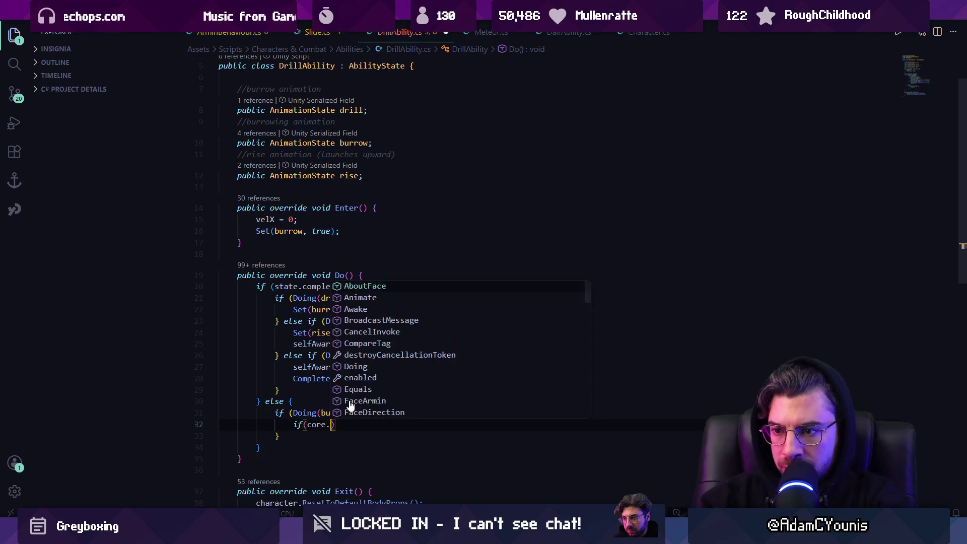
key("BackSpace")
key("BackSpace")
key("BackSpace")
type("selfAwa")
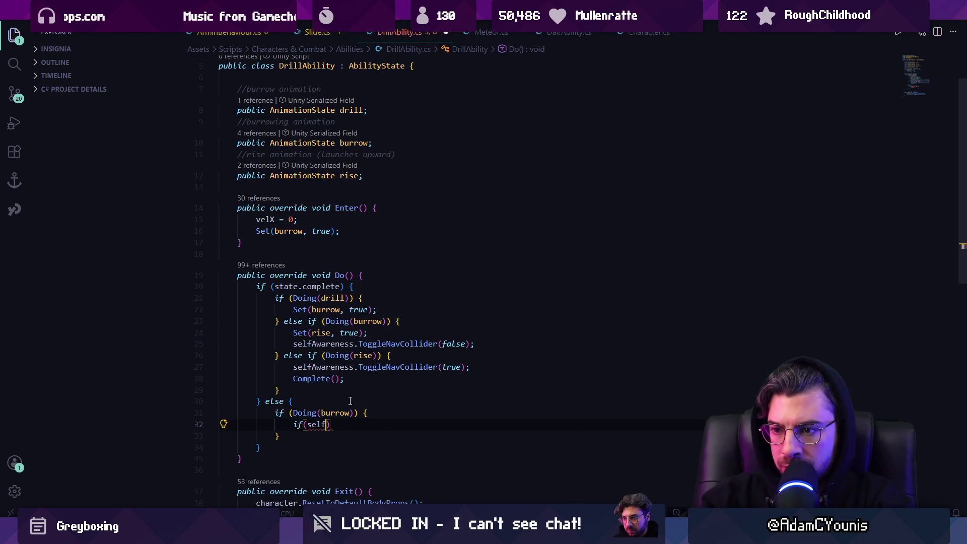
type("reness.")
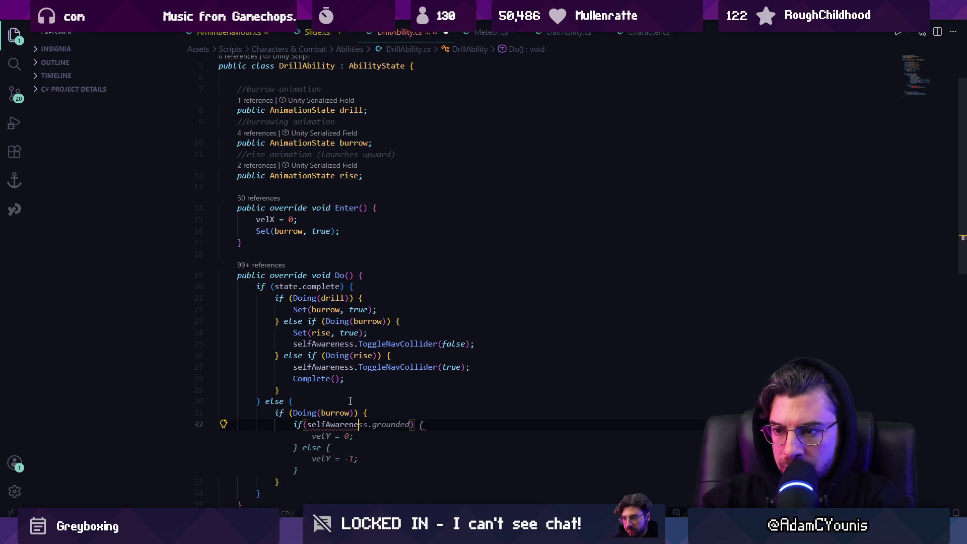
type("almost")
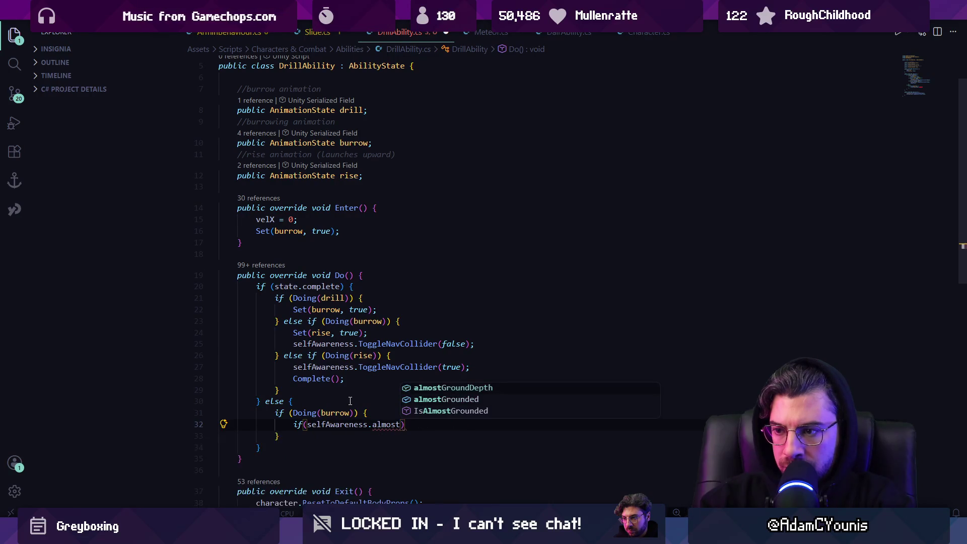
key("Tab")
key("ctrl+shift+Left")
type("almostG")
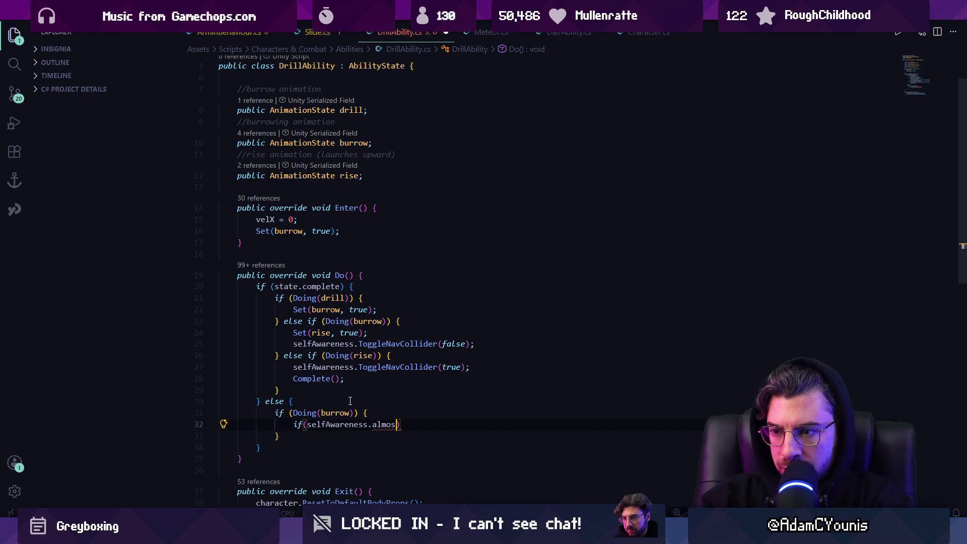
type("rounded")
key("Right")
type("{")
key("Return")
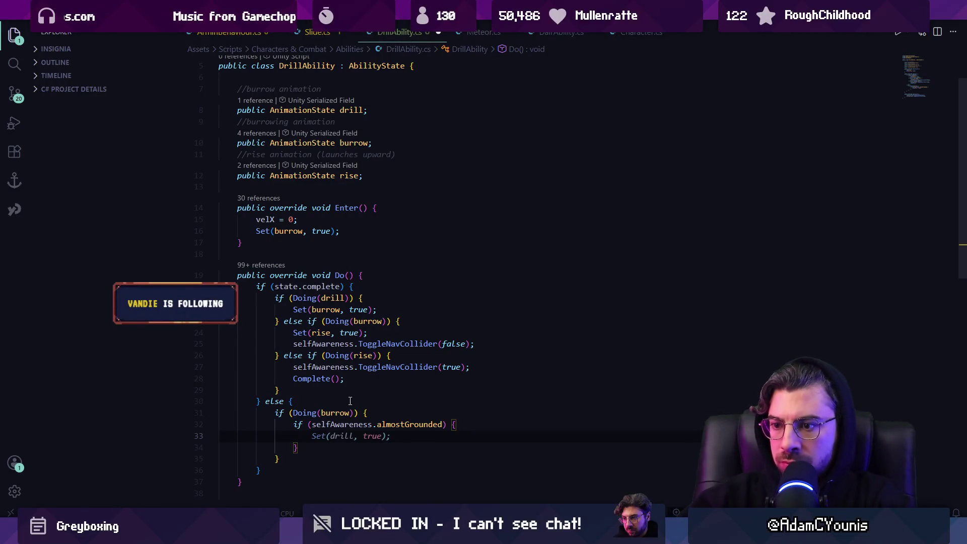
key("Tab")
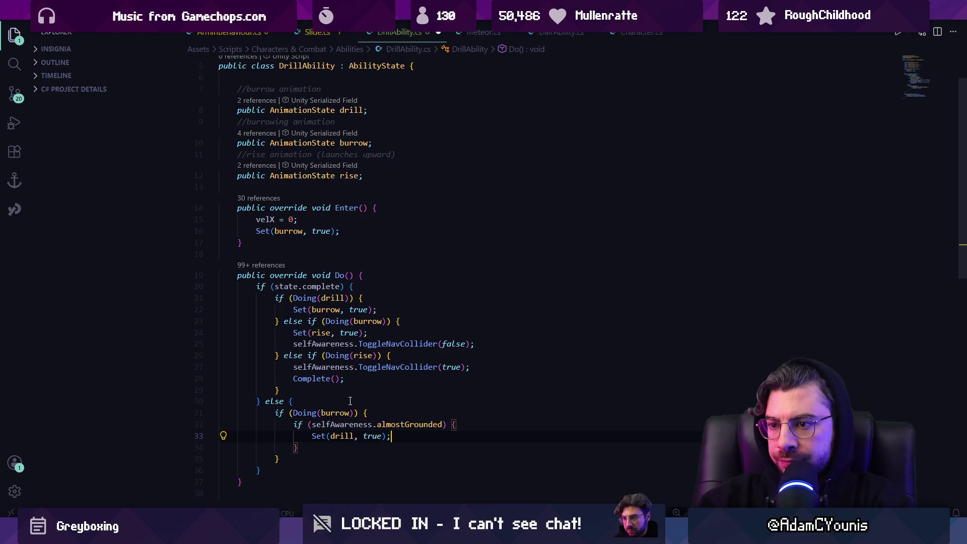
- Swap the check to Doing(drill) and the call to Set(burrow, true), then save
key("Up")
key("Up")
key("ctrl+Left")
key("ctrl+Left")
key("ctrl+BackSpace")
type("drill")
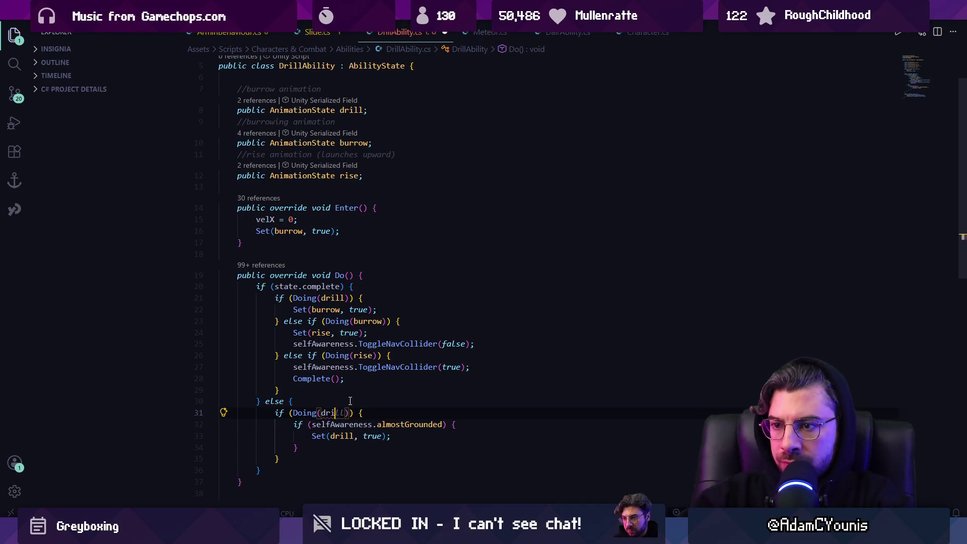
key("Down")
key("Down")
key("ctrl+Right")
key("ctrl+BackSpace")
type("burrow")
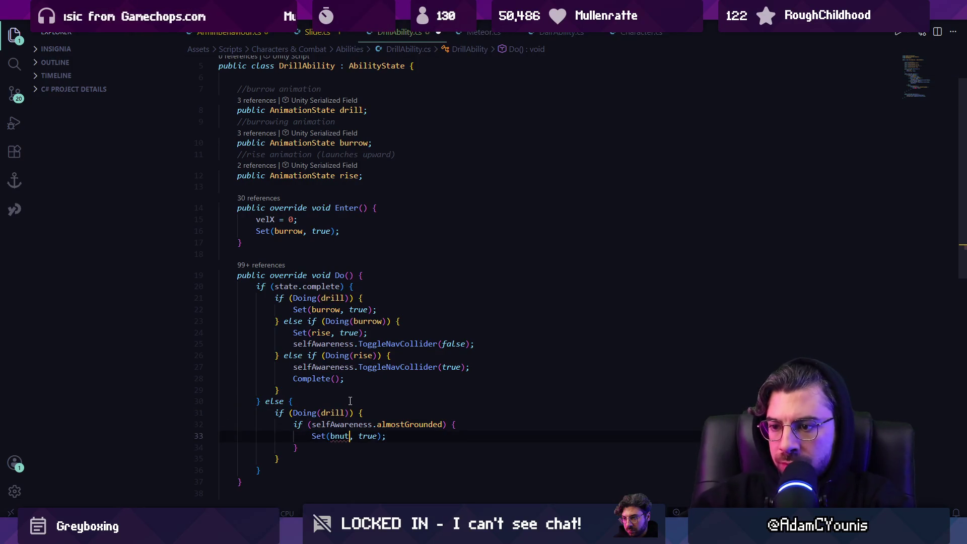
key("ctrl+s")
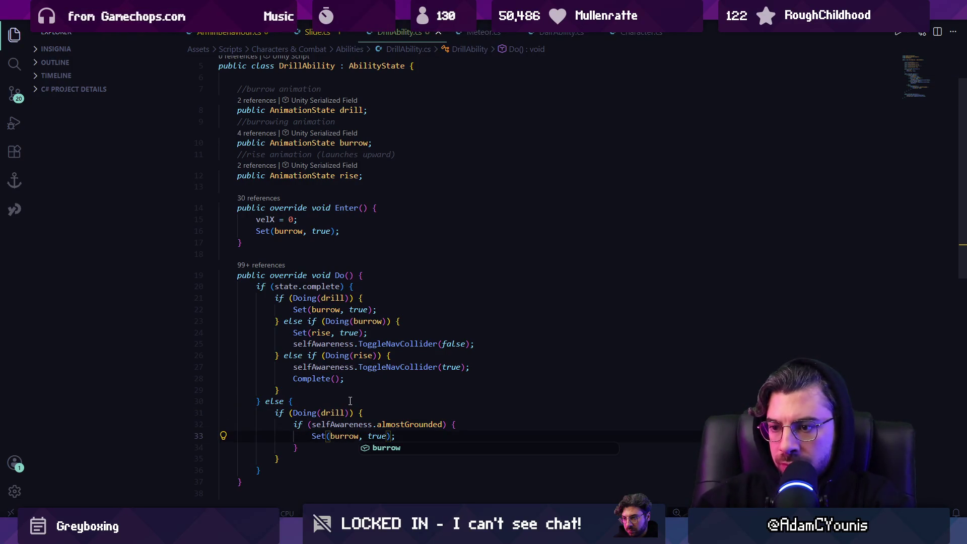
key("ctrl+Right")
key("ctrl+Right")
key("End")
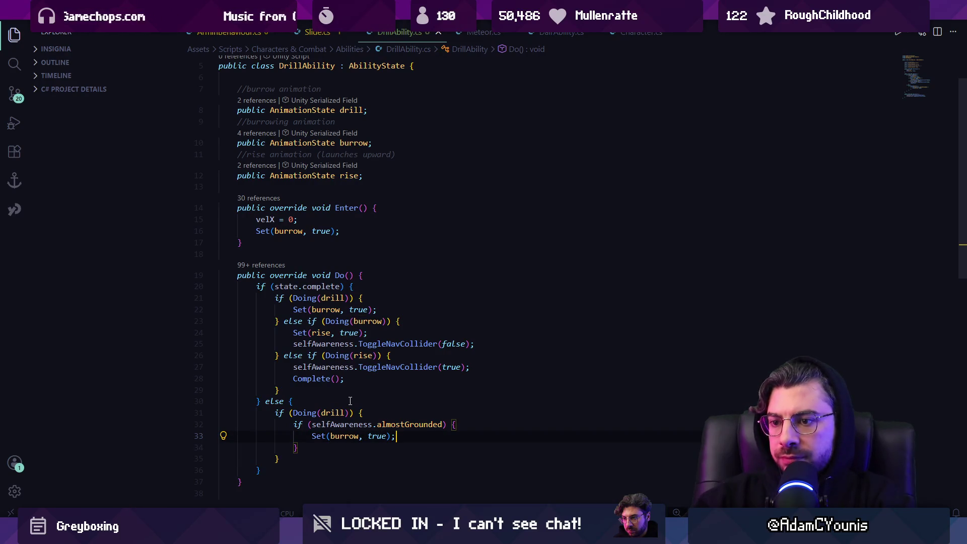
key("Up")
key("Up")
key("Up")
- Add a //not finished comment above Do()'s else branch, fix its indent and save
key("Return")
key("Return")
type("//")
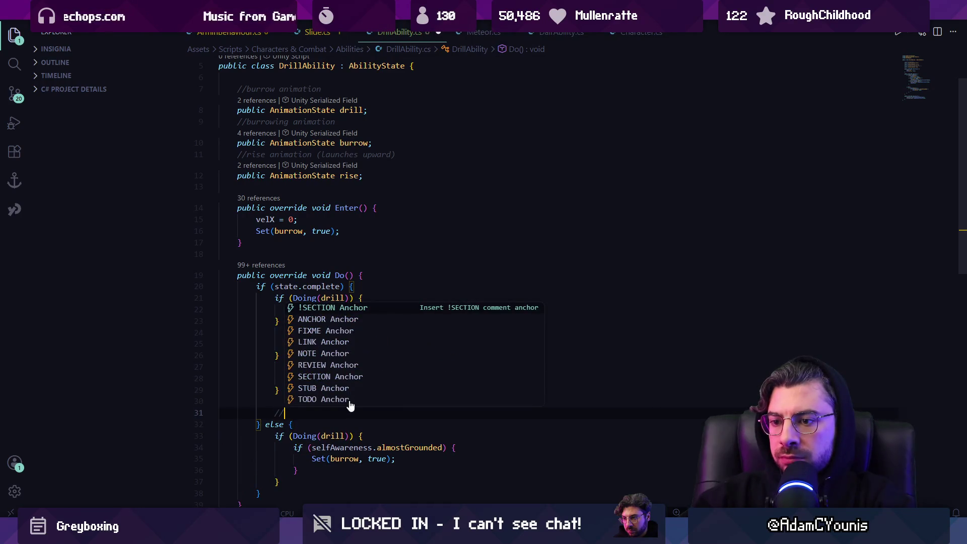
type("not fin")
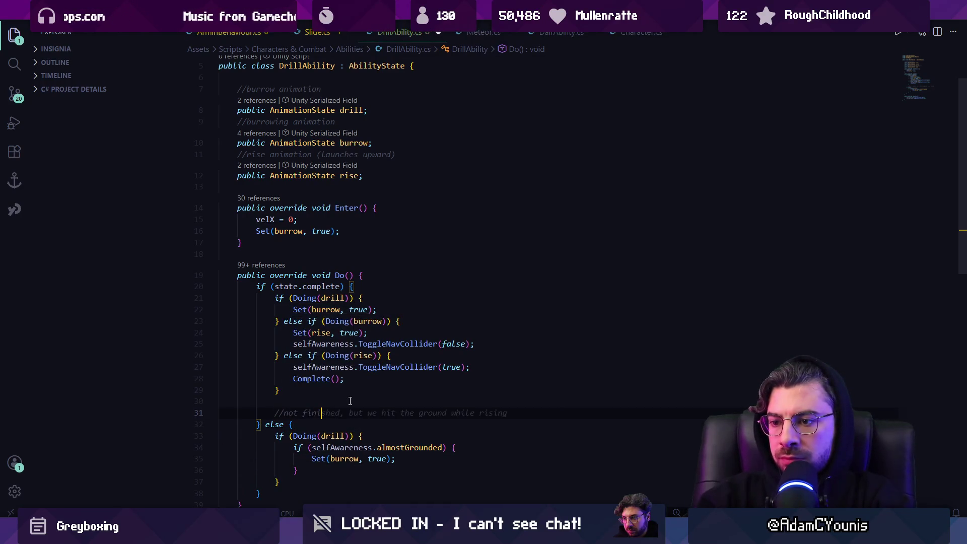
key("Home")
key("Home")
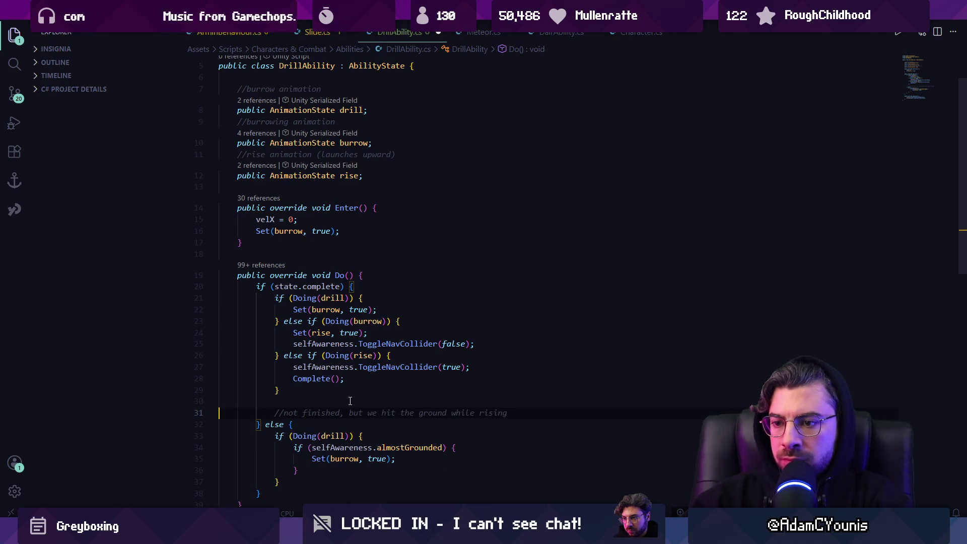
key("shift+Tab")
key("End")
key("ctrl+shift+Left")
key("ctrl+shift+Left")
key("ctrl+shift+Left")
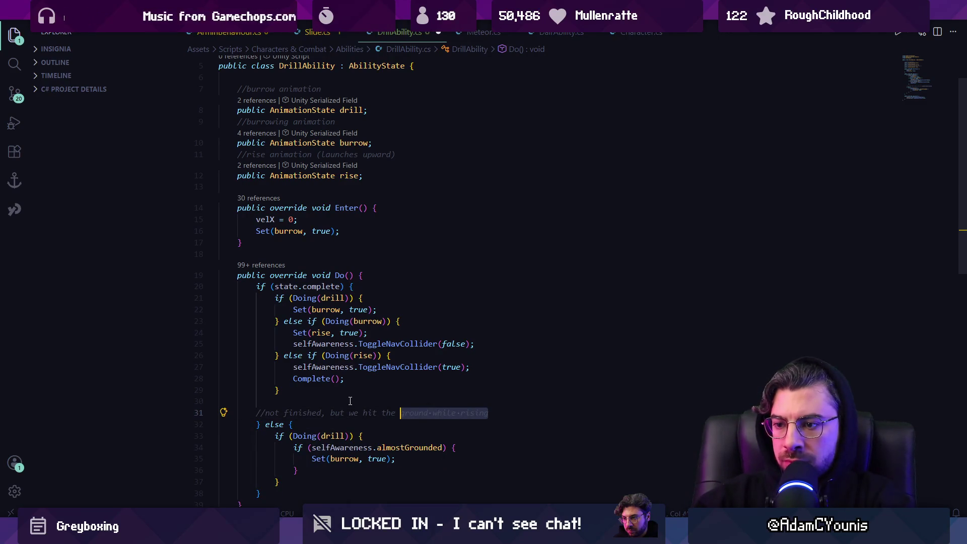
key("ctrl+BackSpace")
key("ctrl+BackSpace")
key("ctrl+BackSpace")
key("Home")
key("Tab")
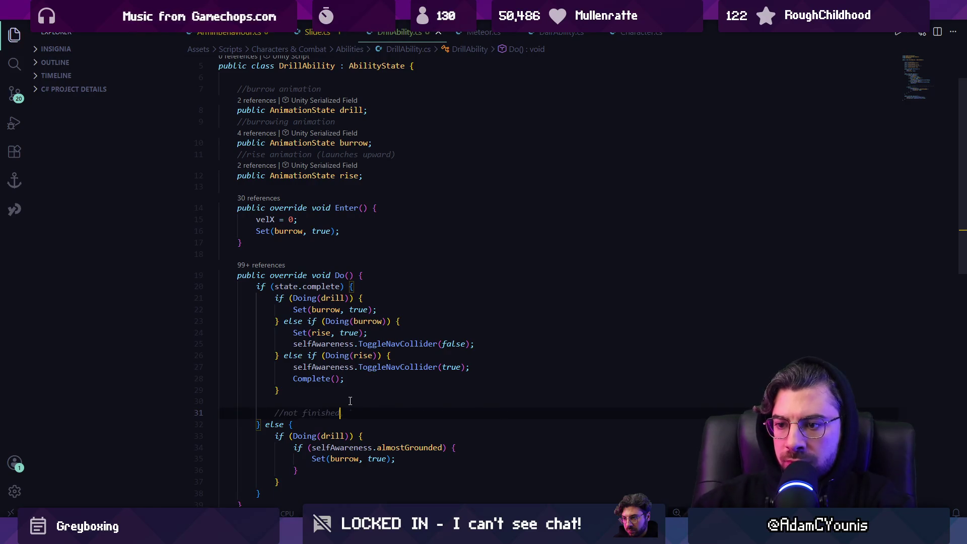
key("ctrl+s")
scroll(301, 400, "down", 1)
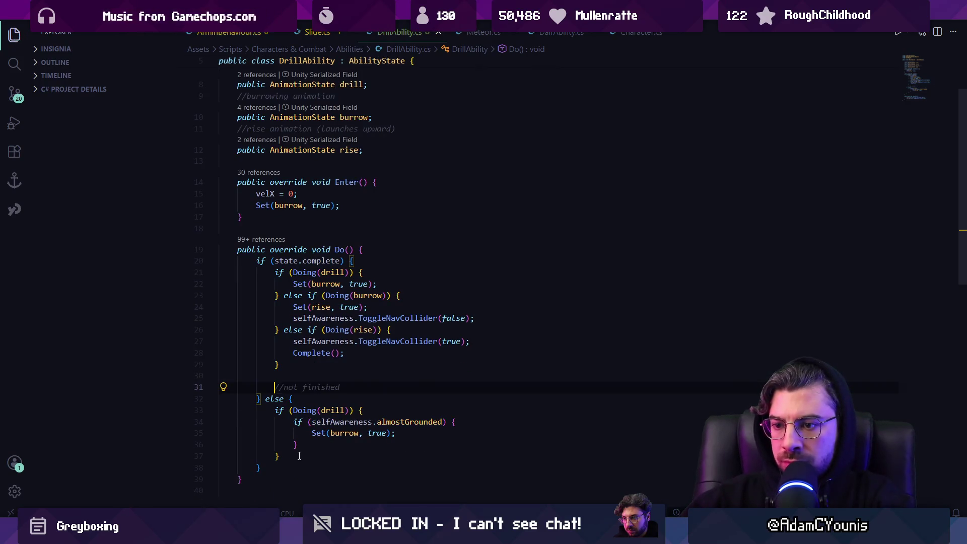
left_click(292, 457)
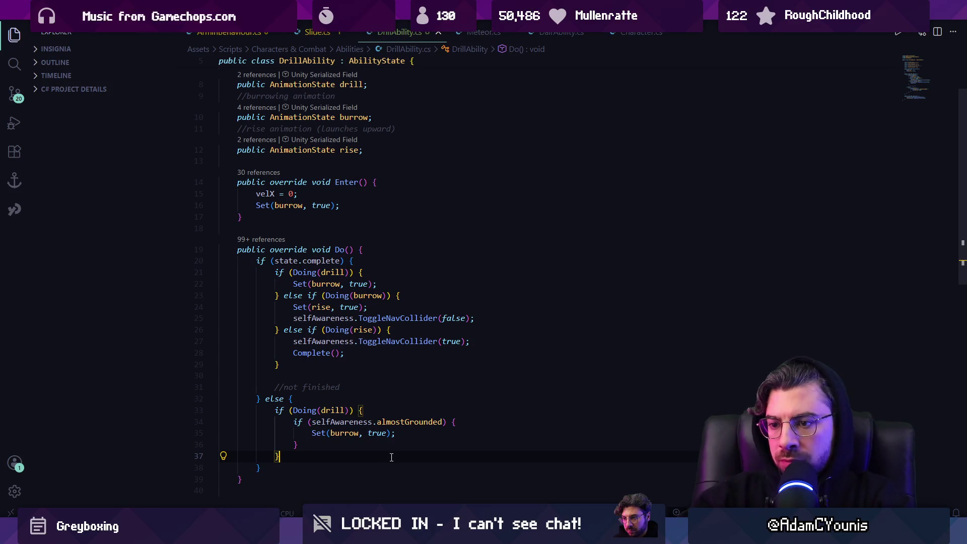
- Start an else-if branch and replace the suggested inner block with a new input-based if
type("else if")
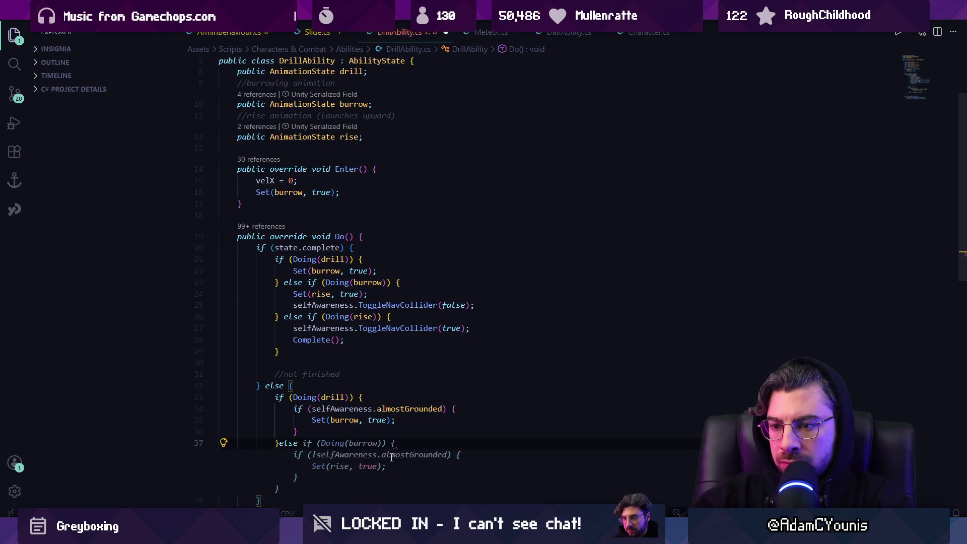
type("(")
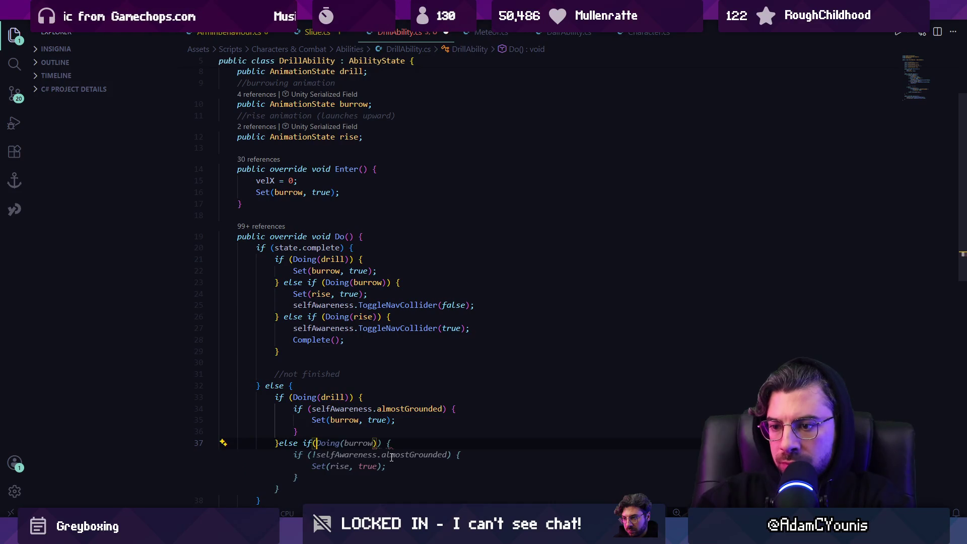
key("Tab")
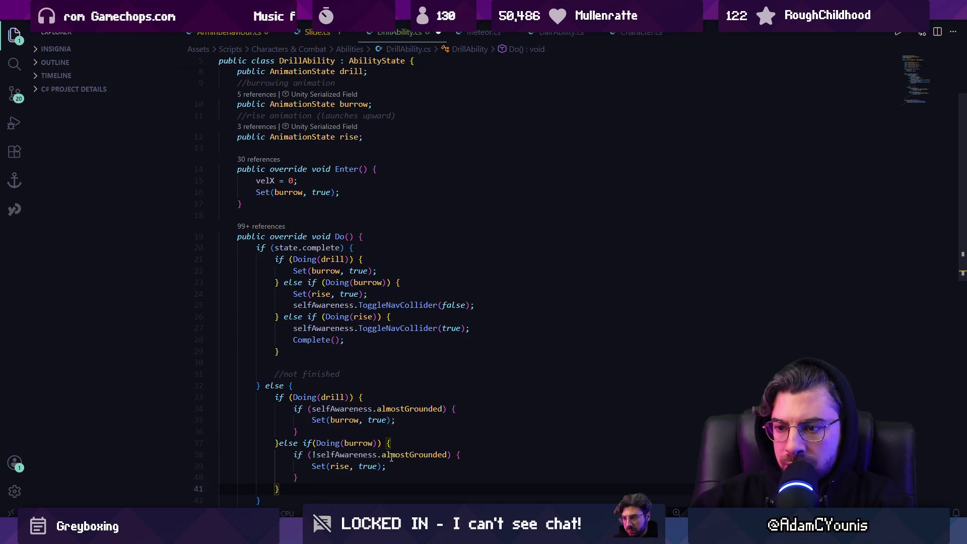
scroll(392, 457, "down", 2)
key("Up")
key("shift+Up")
key("shift+Up")
key("shift+Home")
key("BackSpace")
type("if(")
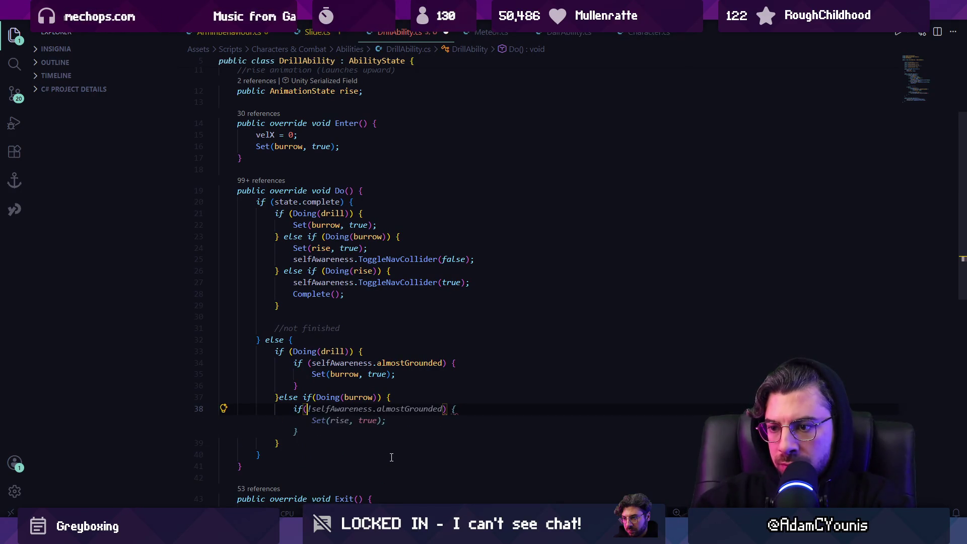
type("core.")
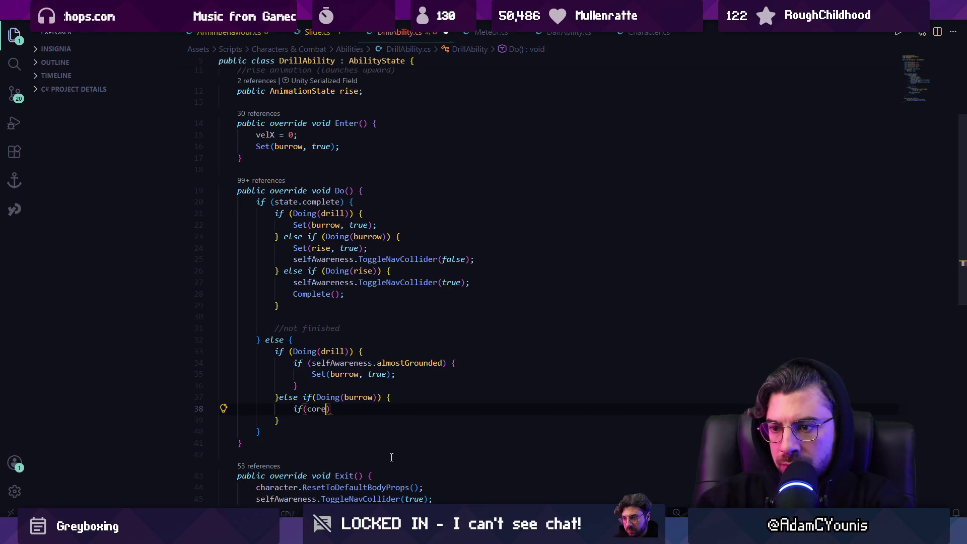
key("BackSpace")
key("BackSpace")
key("BackSpace")
type("in")
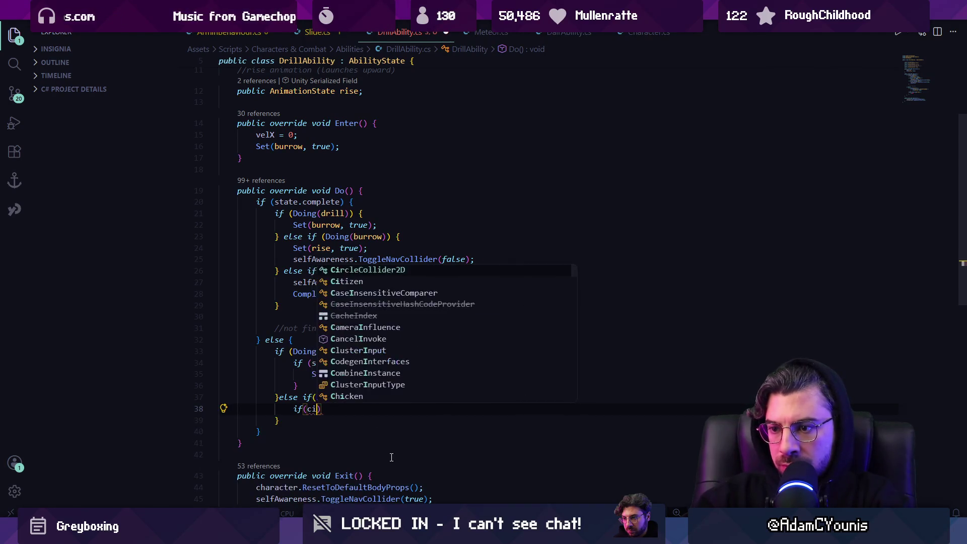
type("put.,")
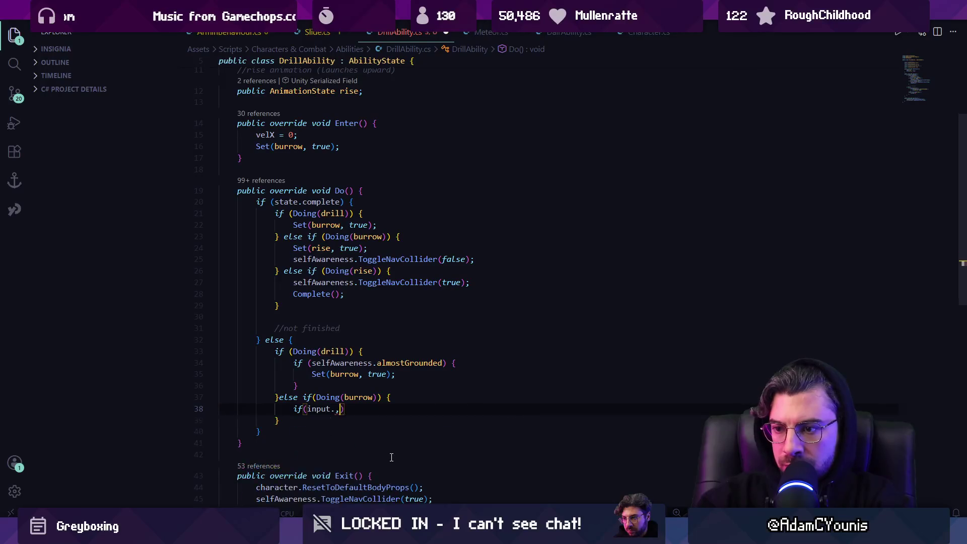
type("buff")
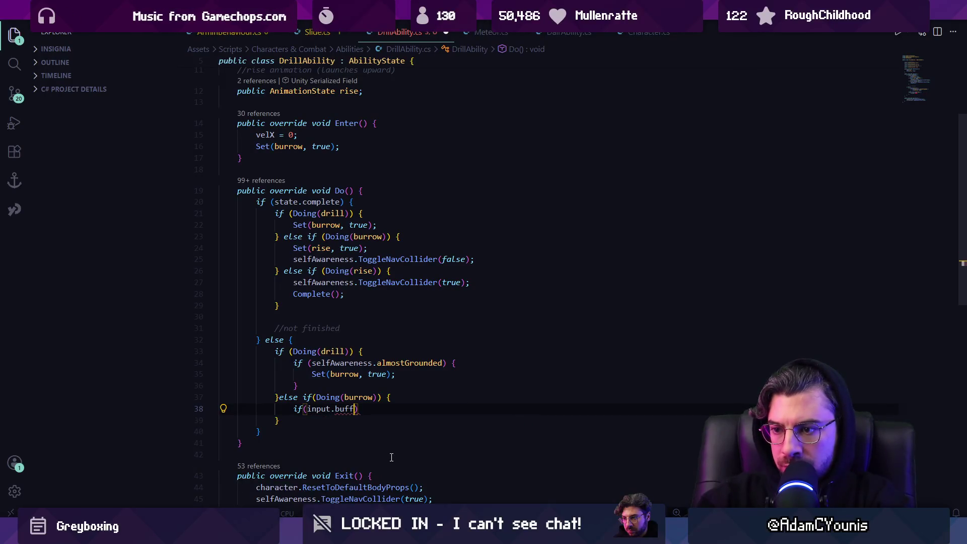
type("redJump")
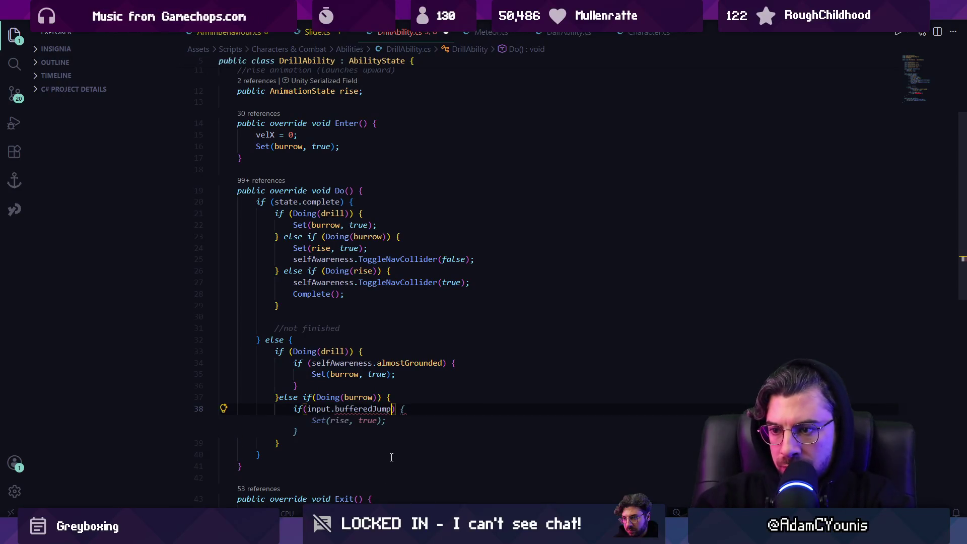
- Inspect the InputIntent class definition for its buffered input members, then return to DrillAbility.cs
left_click(324, 414, "ctrl")
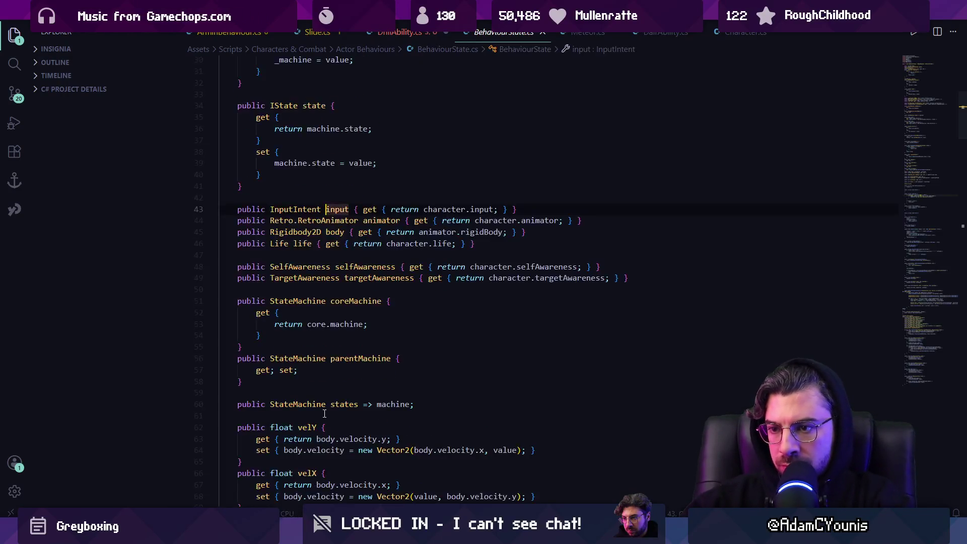
left_click(298, 211, "ctrl")
scroll(400, 245, "down", 5)
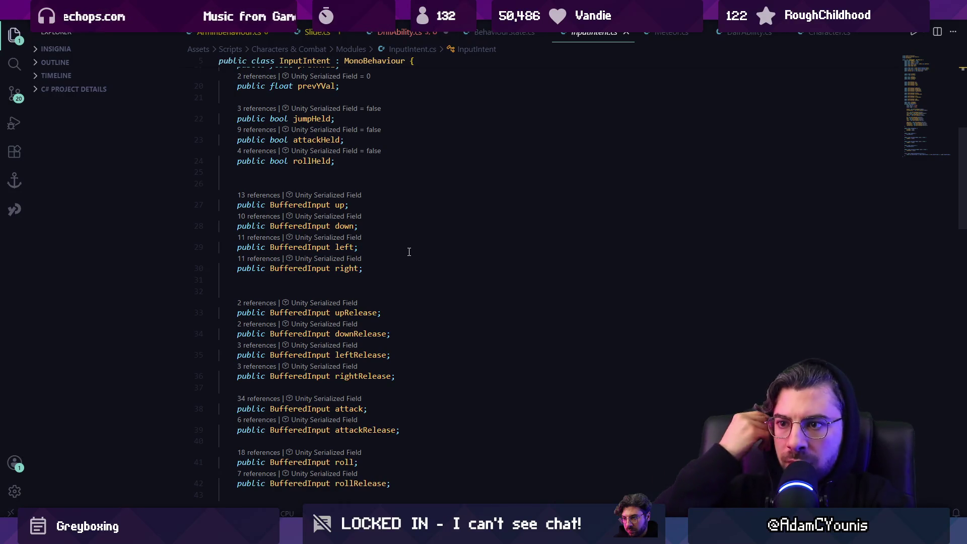
scroll(409, 251, "down", 3)
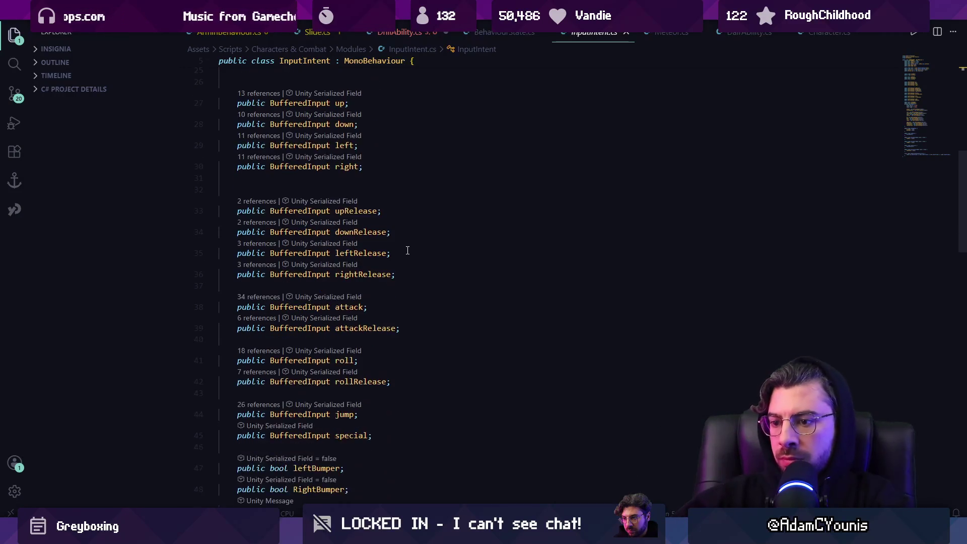
left_click(408, 251)
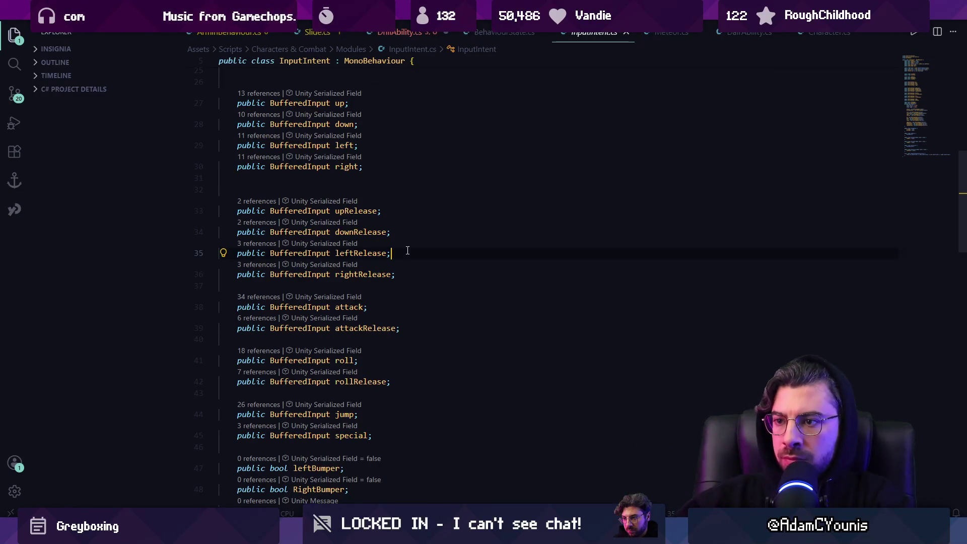
key("alt+Left")
key("alt+Left")
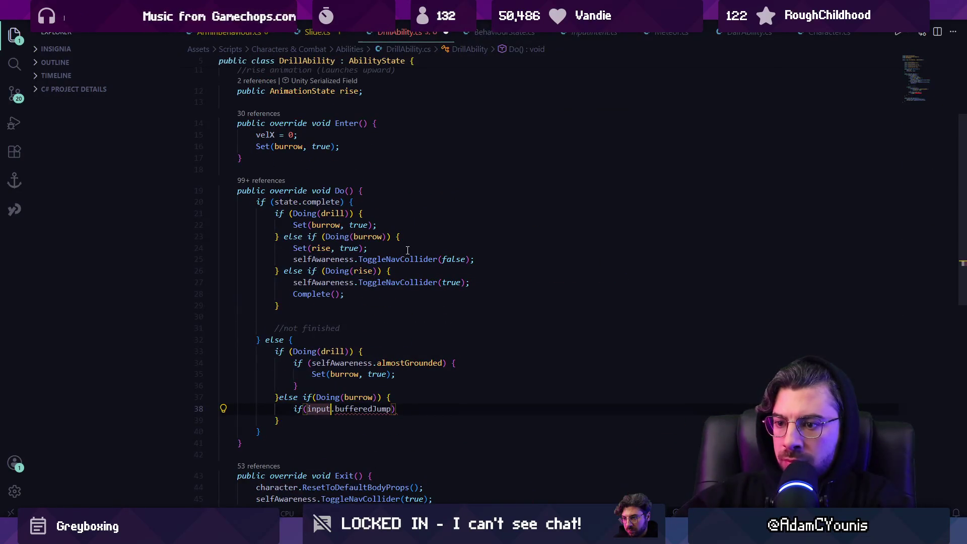
- Make the condition input.jump.IsBuffered() || input.special.IsBuffered(), setting rise and disabling the nav collider
key("ctrl+Delete")
type("jump.IsB")
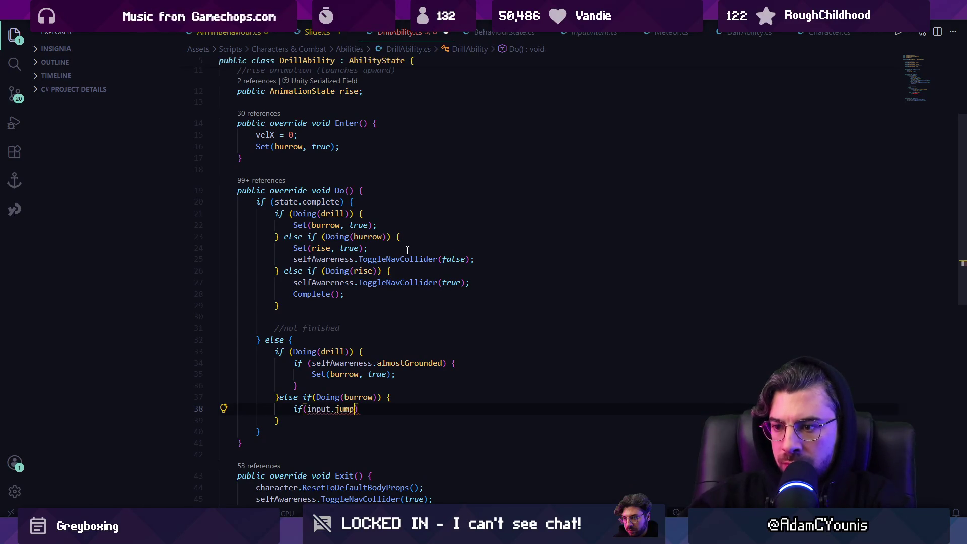
key("Tab")
type("() )")
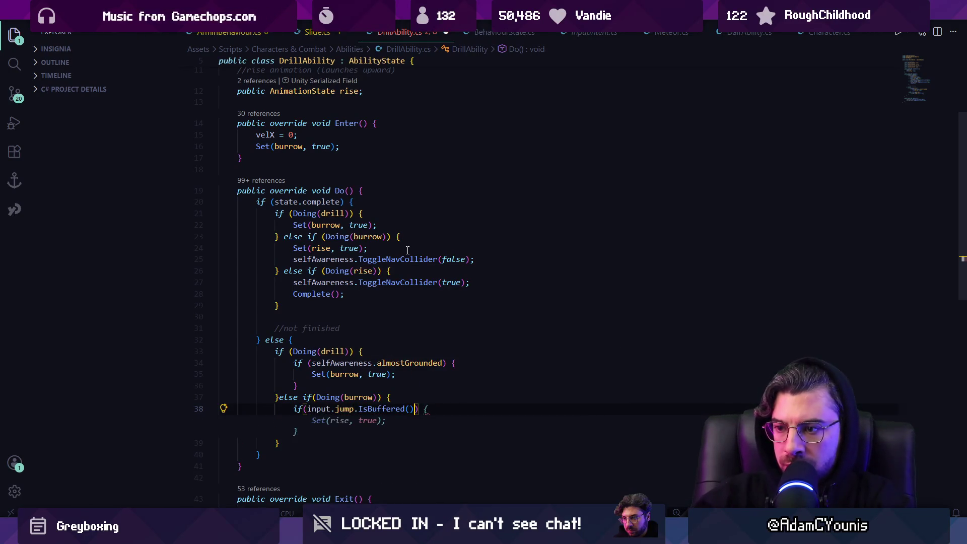
type("|| ")
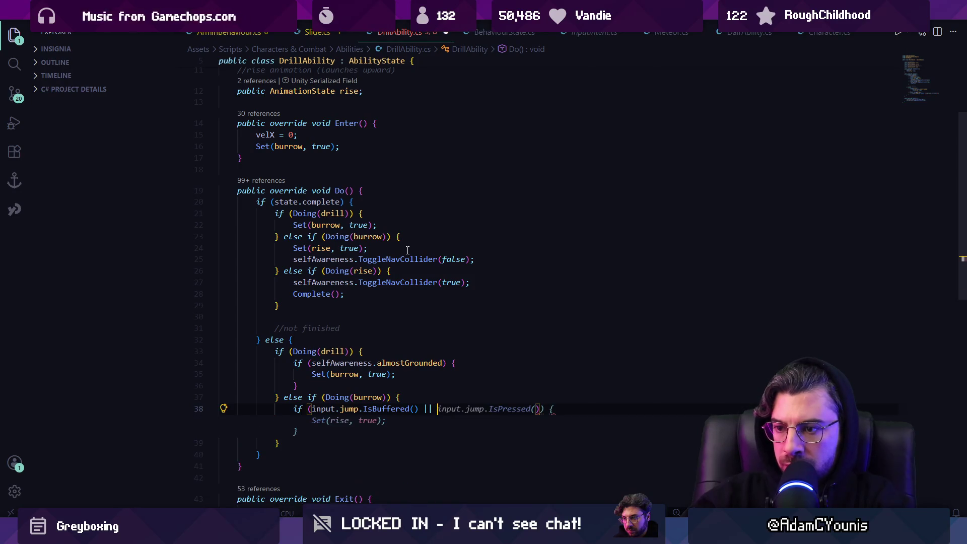
type("input.spec")
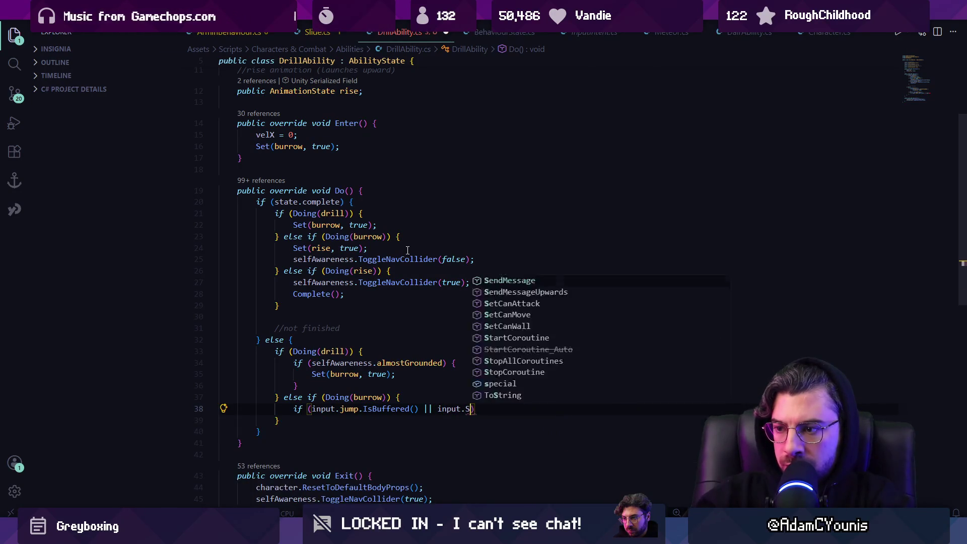
type("ial.Is")
key("Tab")
type("(")
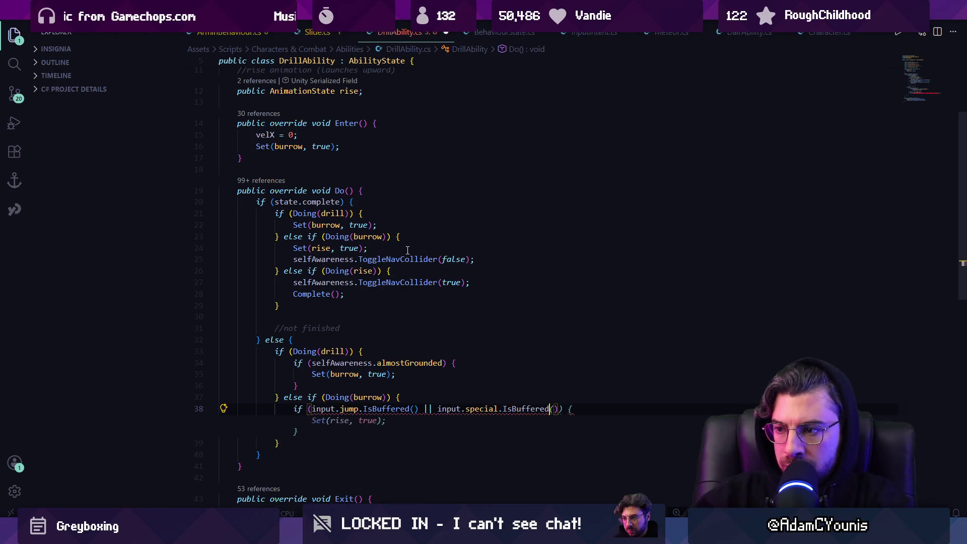
type(")")
key("Return")
key("Tab")
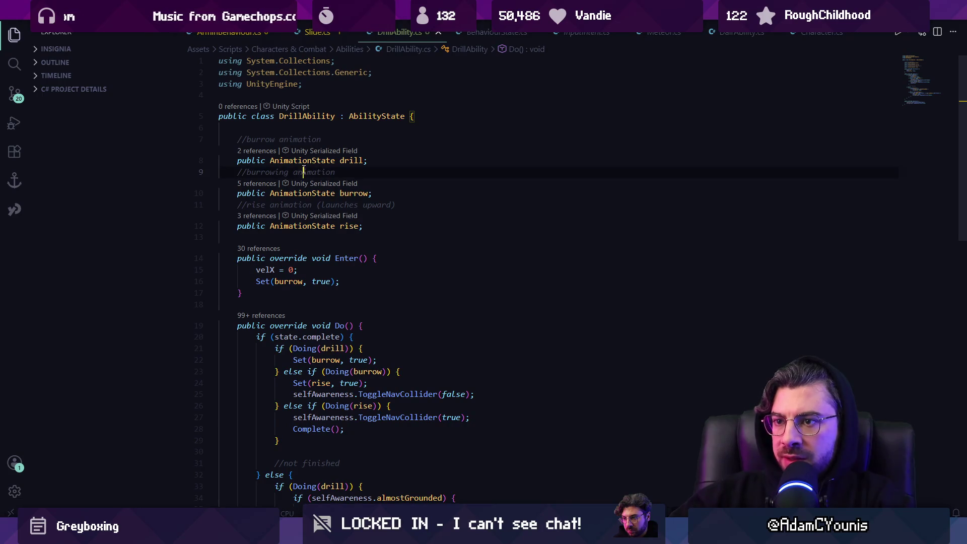
- Review the animation state fields and place the caret after the Exit method
left_click(335, 160)
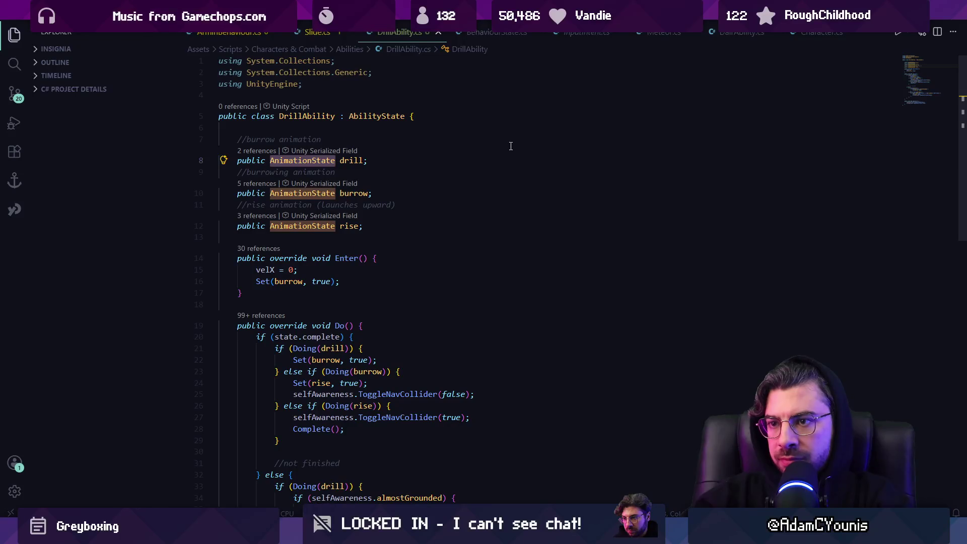
scroll(517, 148, "down", 10)
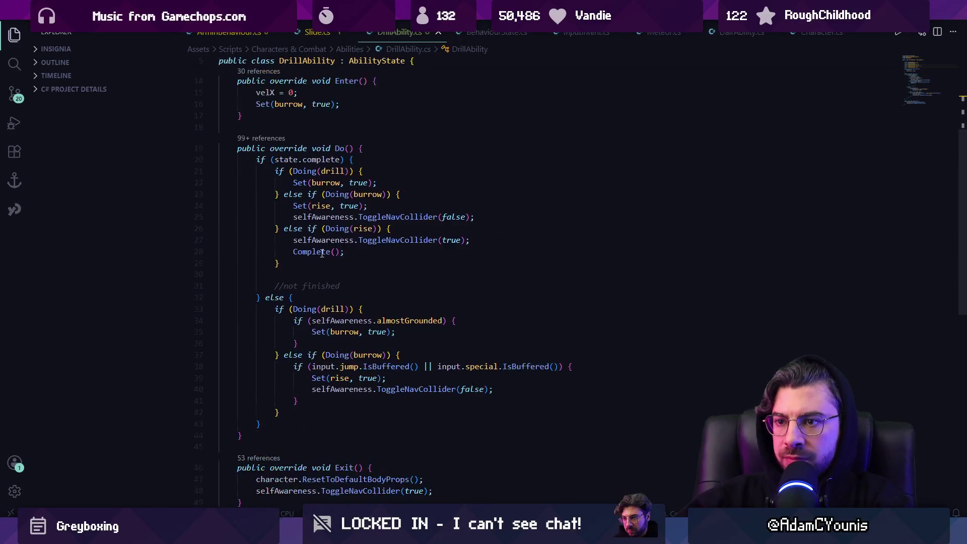
left_click(384, 354)
- Below Exit(), write a public class burrowState declaration deriving from CharacterState
key("Return")
key("Return")
type("public ")
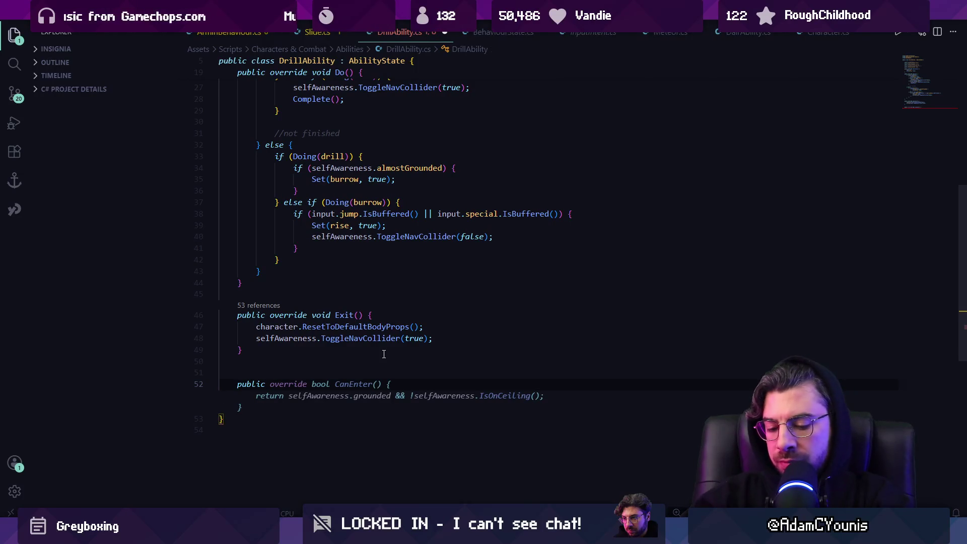
type("CharacterSate")
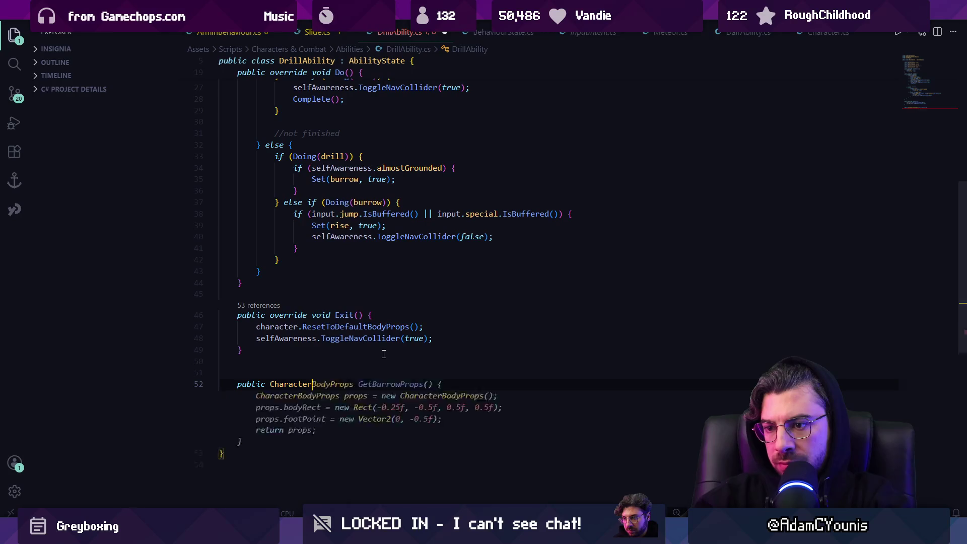
key("BackSpace")
key("BackSpace")
key("BackSpace")
type("State ")
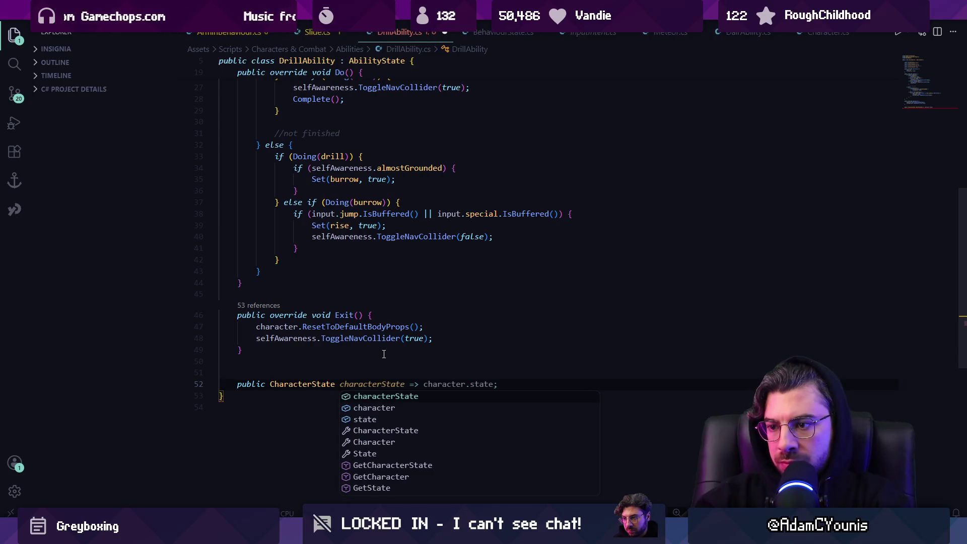
type("burrowState")
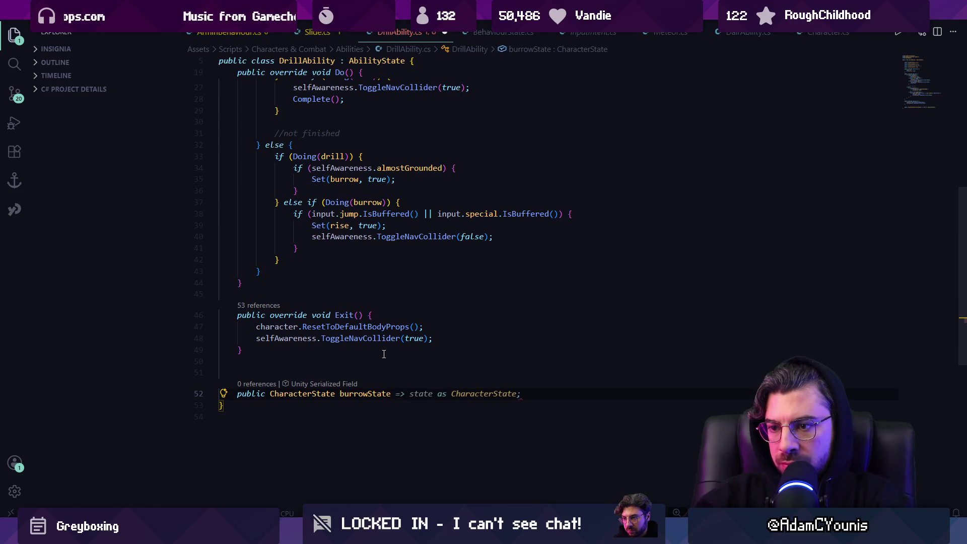
type(":")
key("ctrl+Left")
key("ctrl+Left")
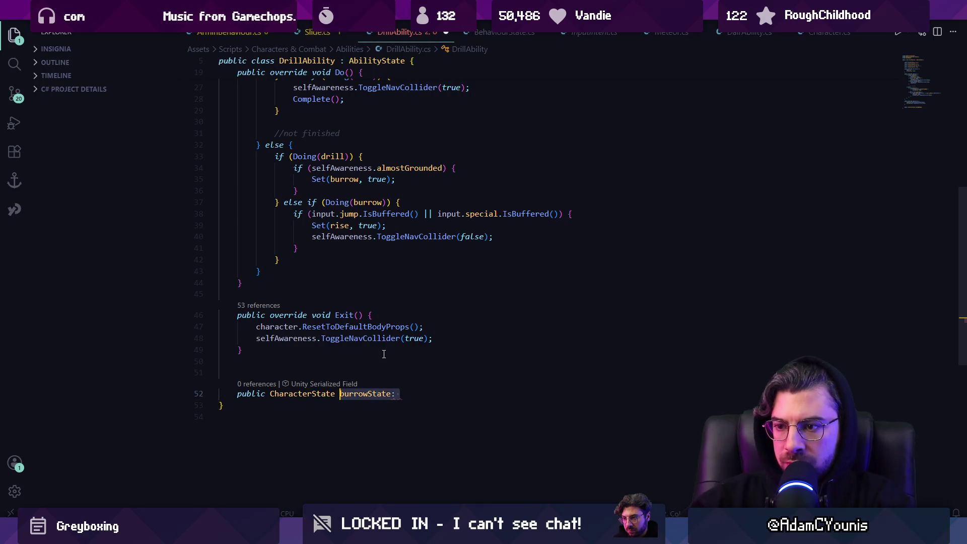
key("ctrl+shift+Left")
key("BackSpace")
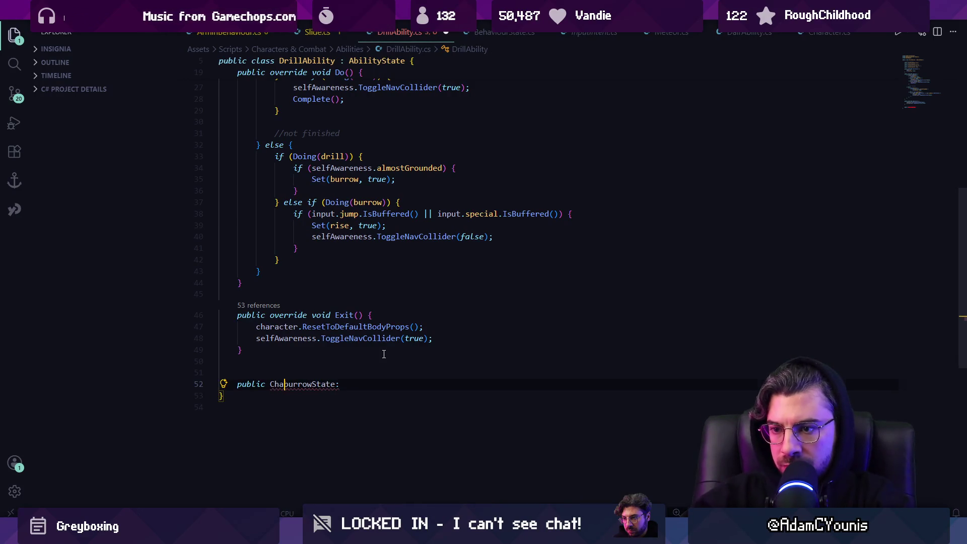
type("class")
key("ctrl+Right")
key("End")
type("CharacterState")
- Capitalize the class name to BurrowState, open its body and begin a public member
key("BackSpace")
key("ctrl+Left")
key("ctrl+Left")
key("ctrl+Left")
key("Delete")
type("B")
key("End")
type("{")
key("Return")
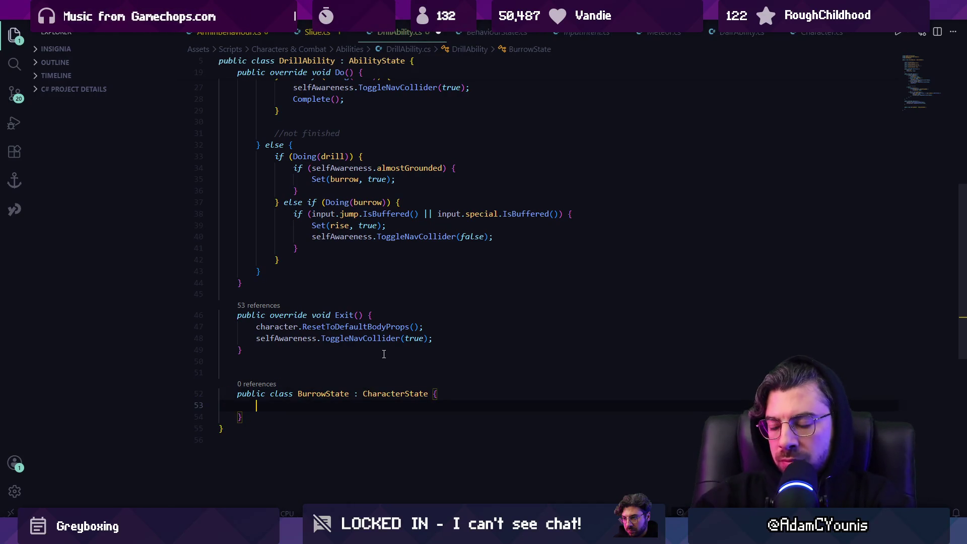
type("public an")
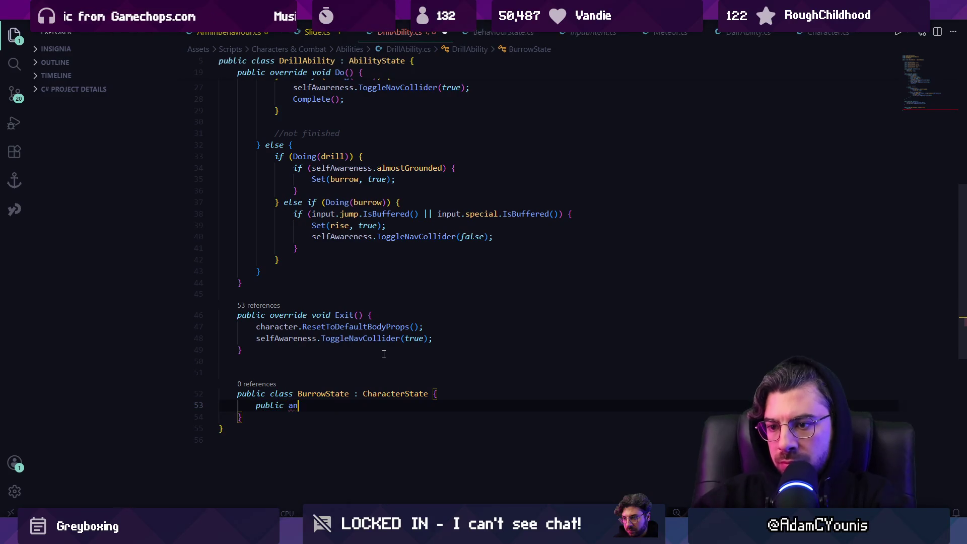
key("BackSpace")
key("BackSpace")
type("retro")
- Declare a public AnimationState animState field in BurrowState
key("Tab")
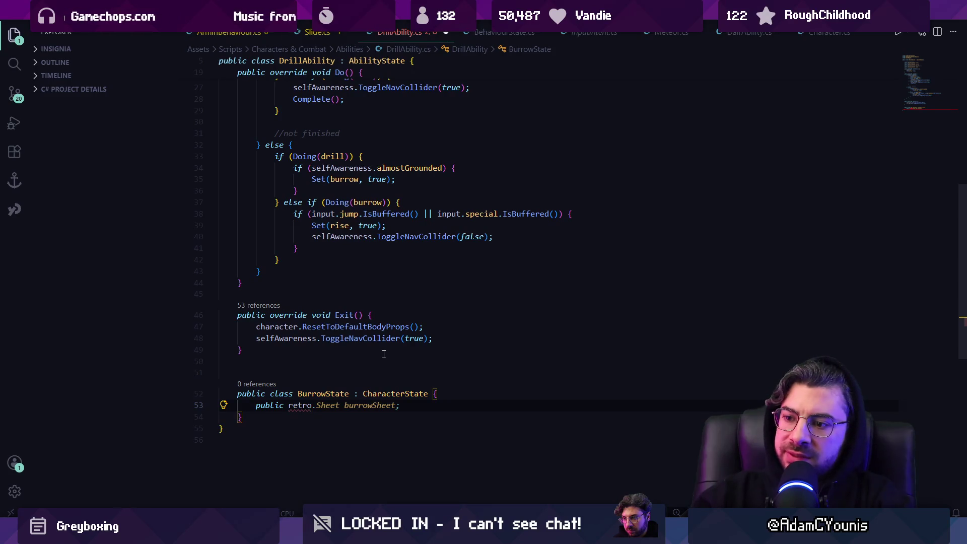
key("ctrl+z")
key("ctrl+Delete")
type("AnimationState ")
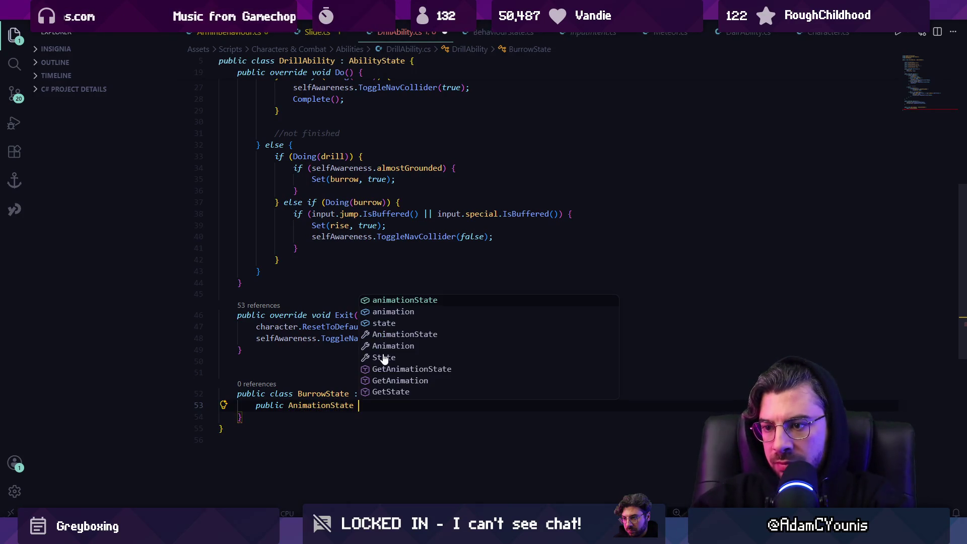
type("state")
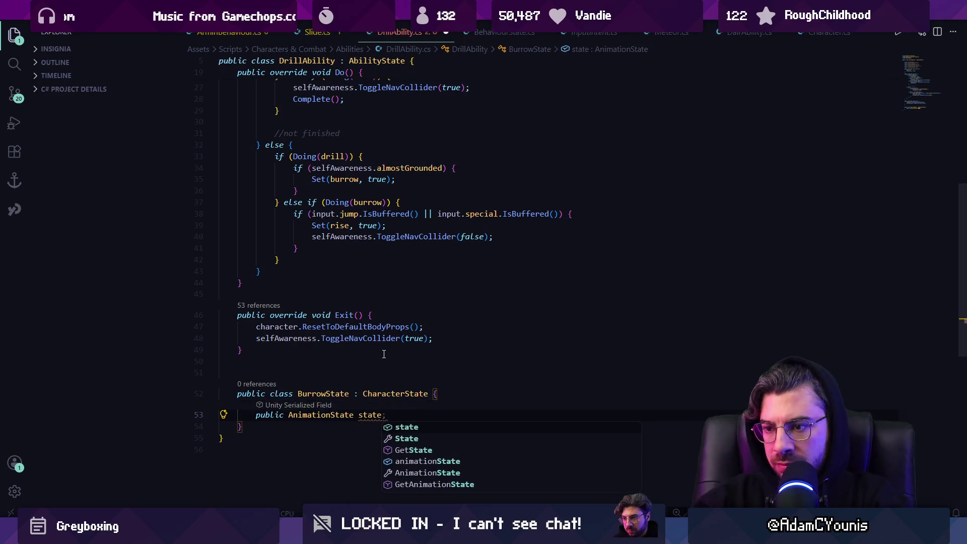
type(";")
key("Left")
key("ctrl+BackSpace")
type("animSta")
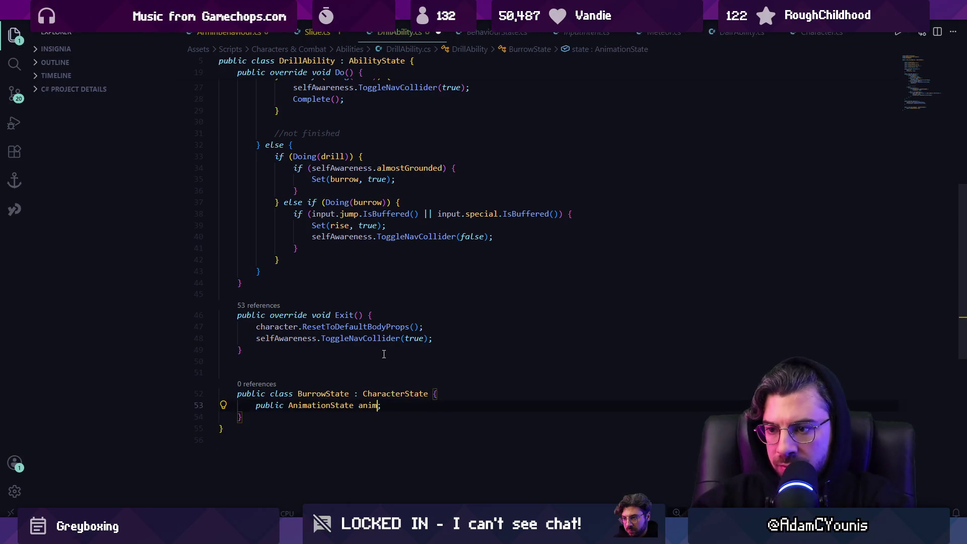
type("te")
key("End")
- Add a public float maxDuration field below animState
key("Return")
type("p[u")
key("BackSpace")
key("BackSpace")
type("ub")
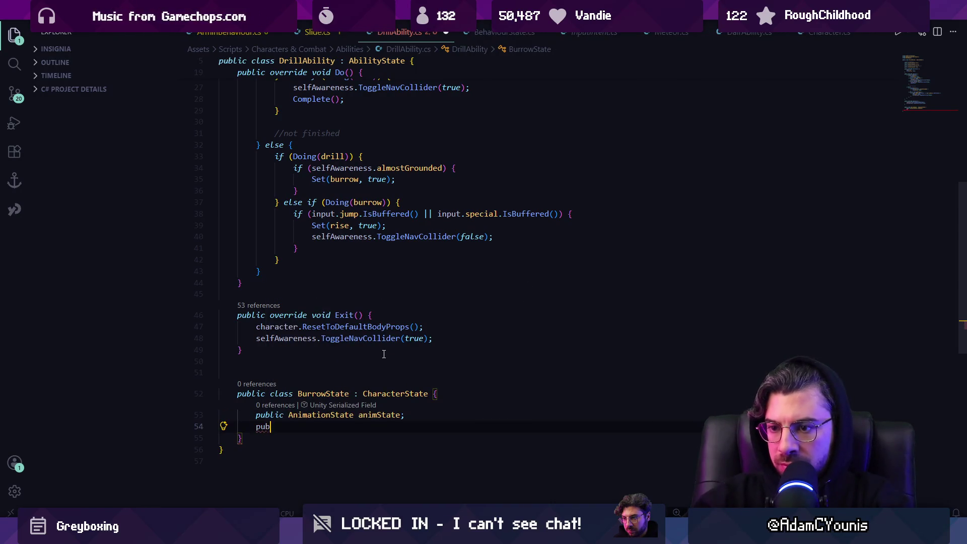
type("lic ")
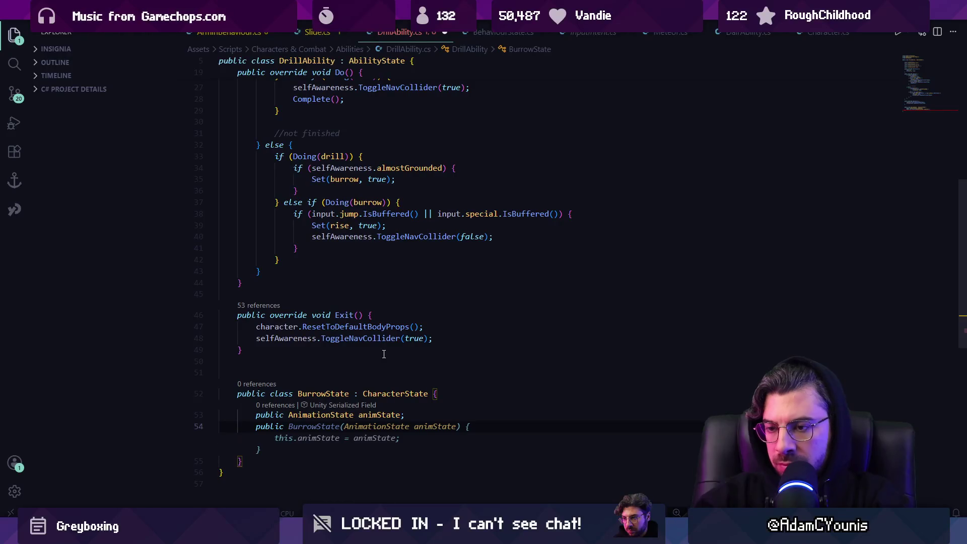
type("float ")
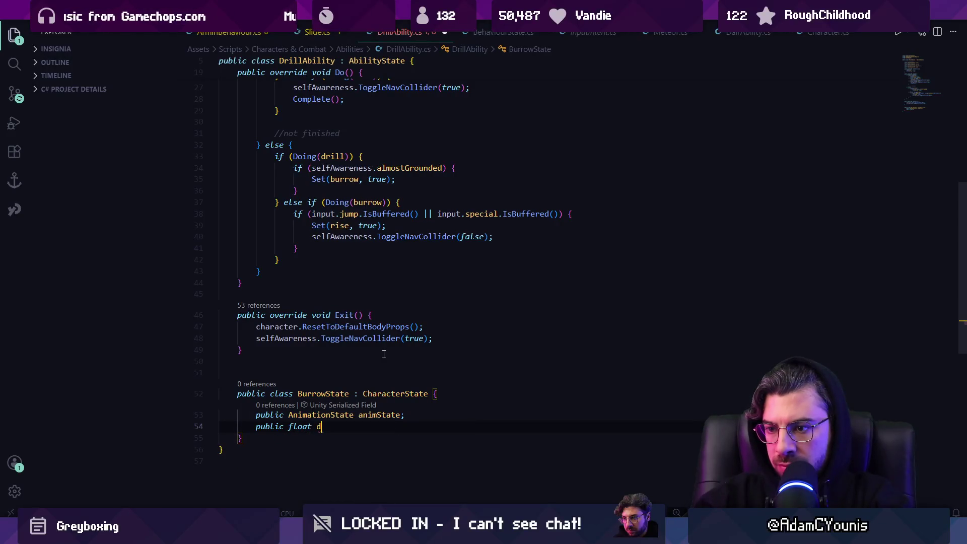
type("maxDuration;")
key("Return")
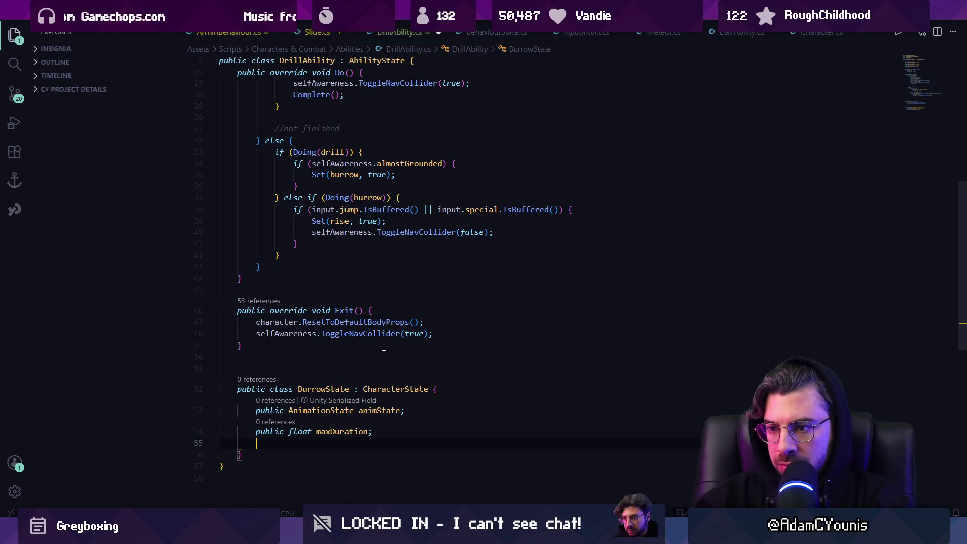
- Override Enter() to call Set(animState, true) and save DrillAbility.cs
type("public void En")
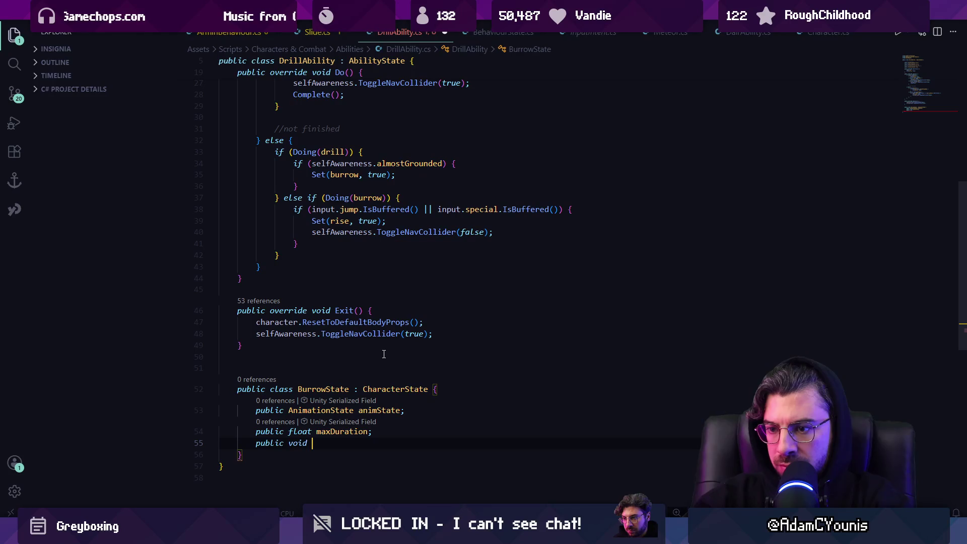
key("BackSpace")
key("BackSpace")
key("BackSpace")
type("overr")
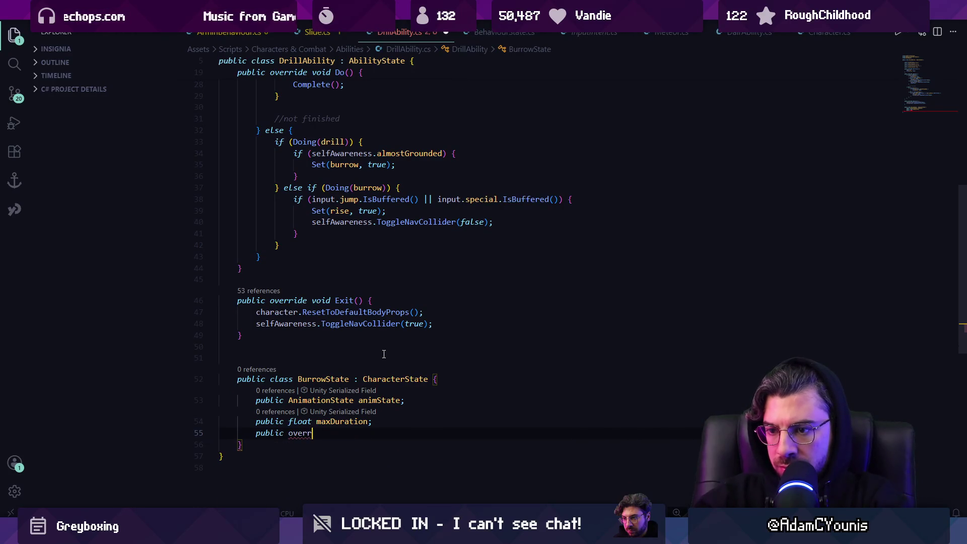
type("ide void Ente")
key("Tab")
key("Tab")
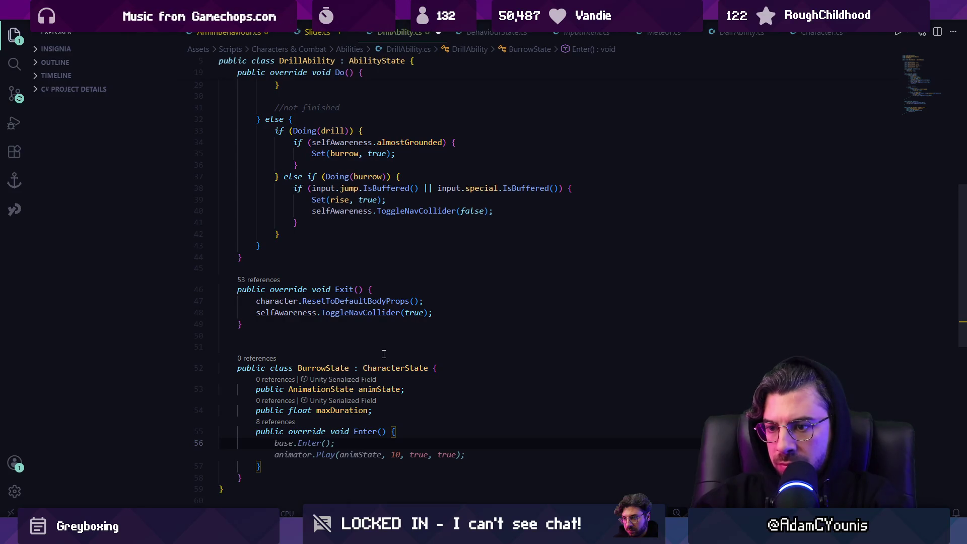
type("Set")
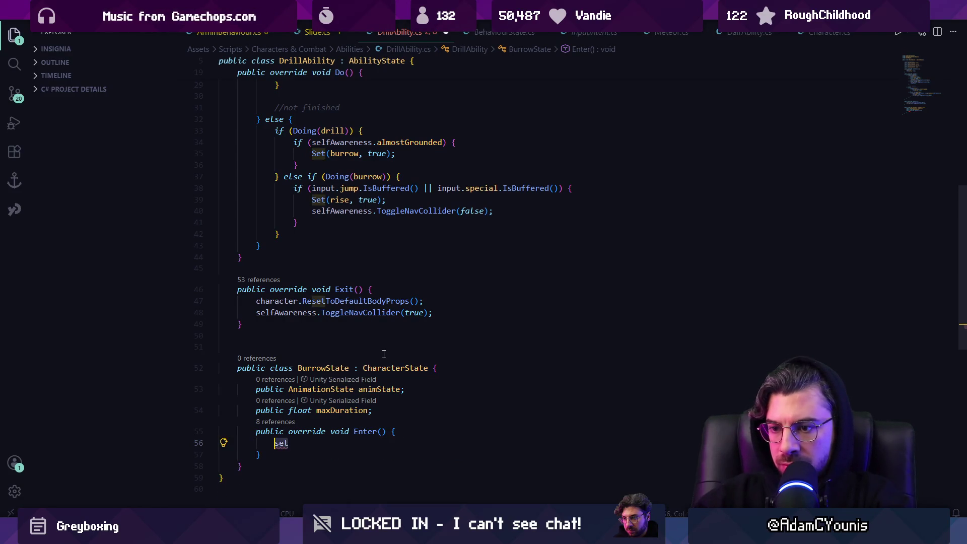
type("(animState, true);")
key("Tab")
key("ctrl+s")
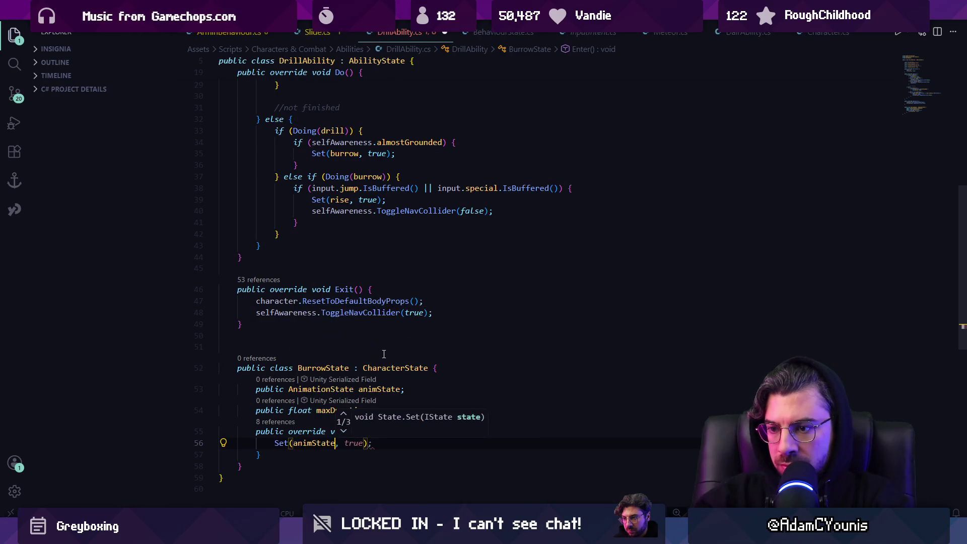
scroll(384, 356, "down", 1)
key("End")
key("Return")
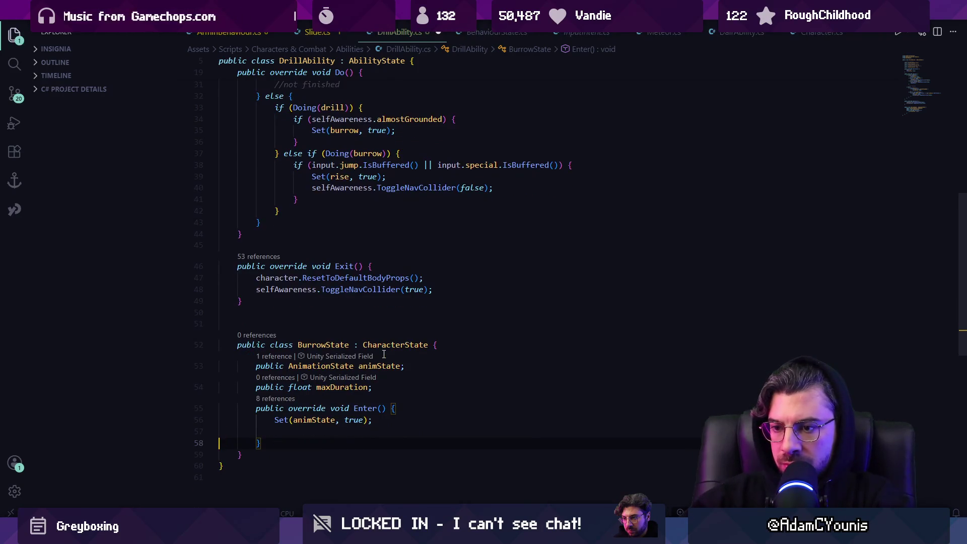
- Add the Do() override that completes with "max duration reached" and save
key("Return")
type("pu")
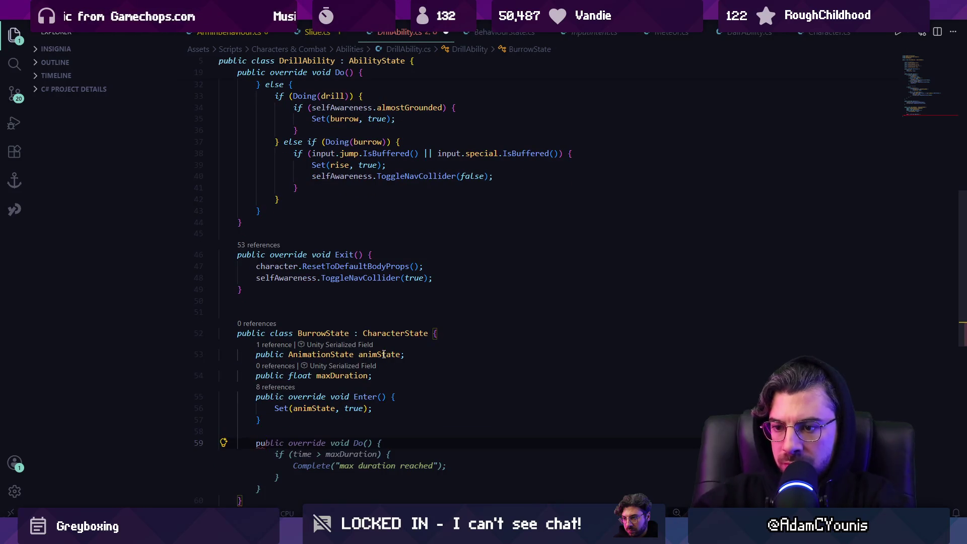
type("blic")
key("Tab")
key("ctrl+s")
scroll(341, 335, "down", 3)
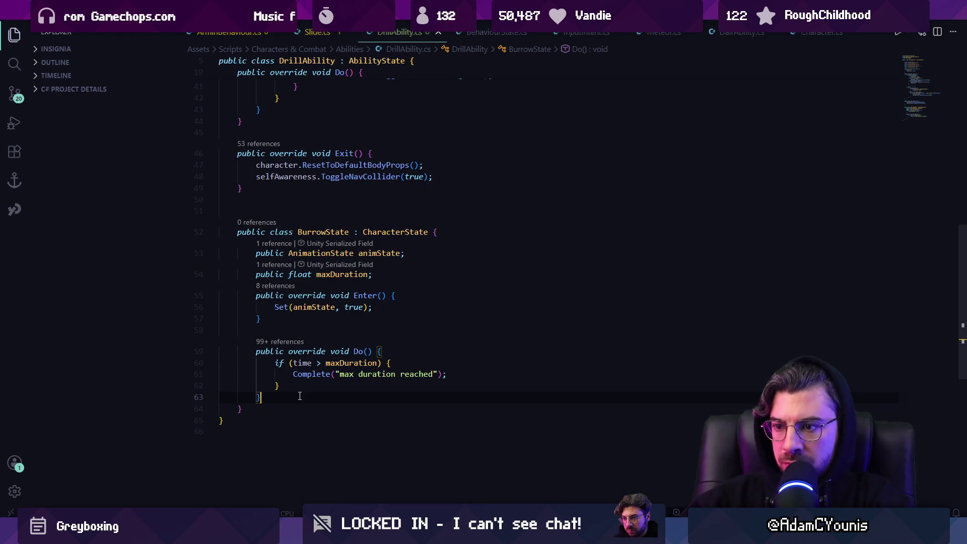
- Add an if (state.complete) block calling Complete("animation finished") and save
key("Up")
key("End")
key("Return")
key("Return")
type("if(")
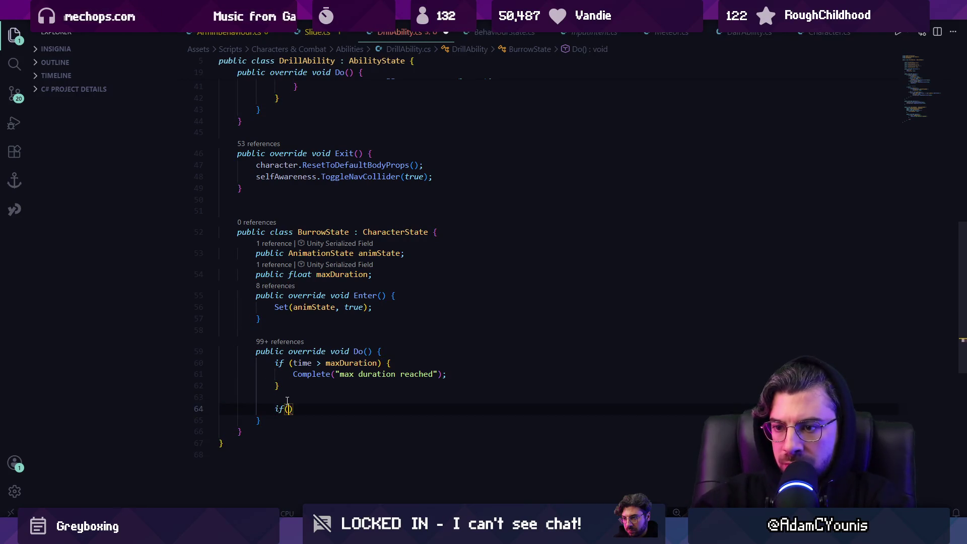
type("state.compl")
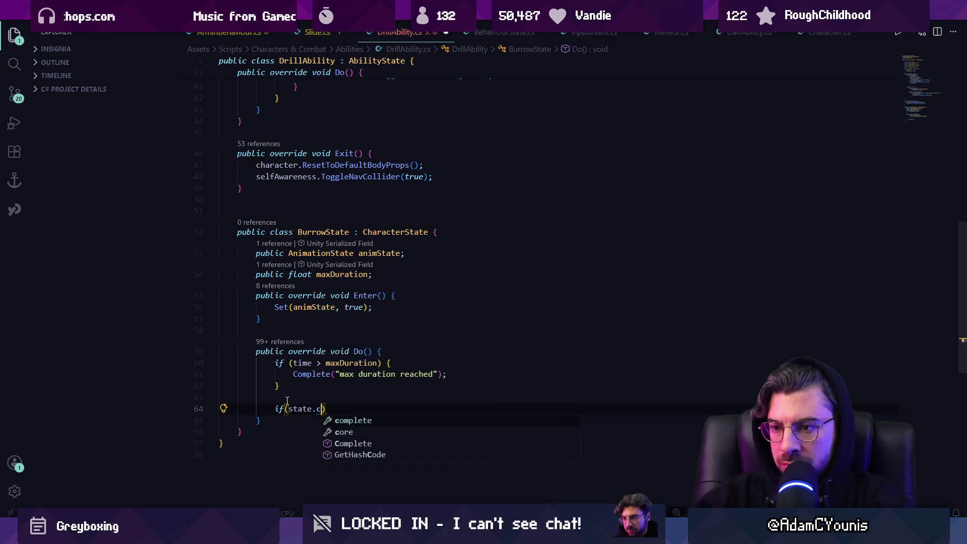
key("Tab")
type(") {")
key("Return")
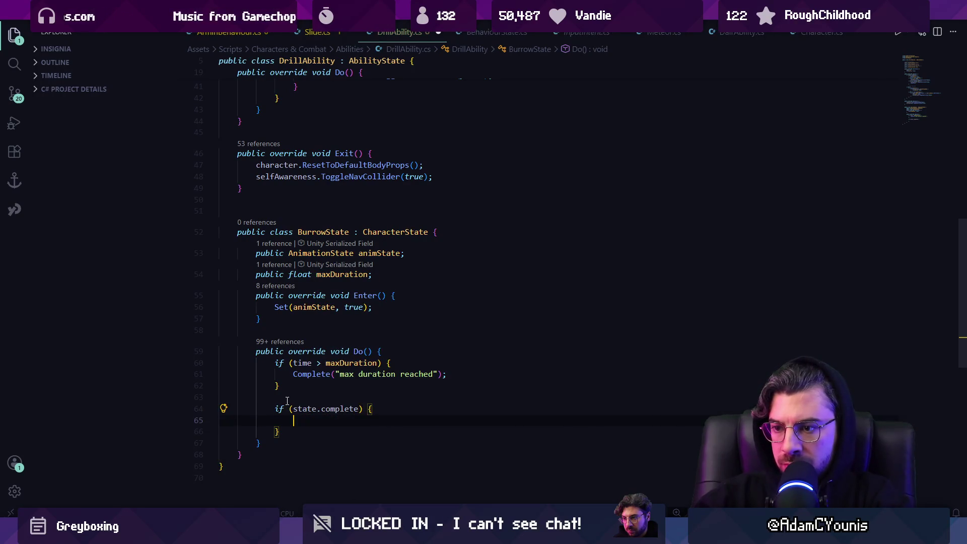
type("Complete(\"animation finished\");")
key("Down")
key("Down")
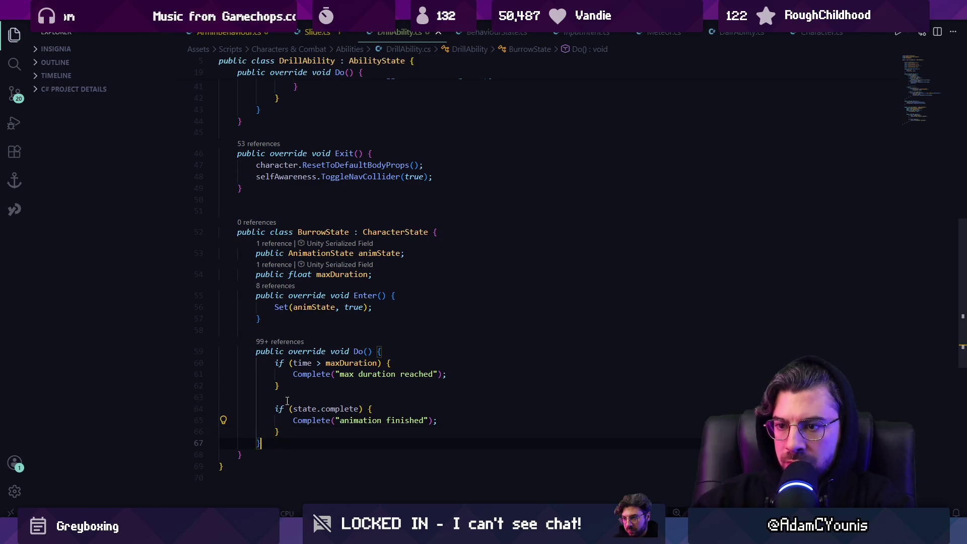
key("ctrl+s")
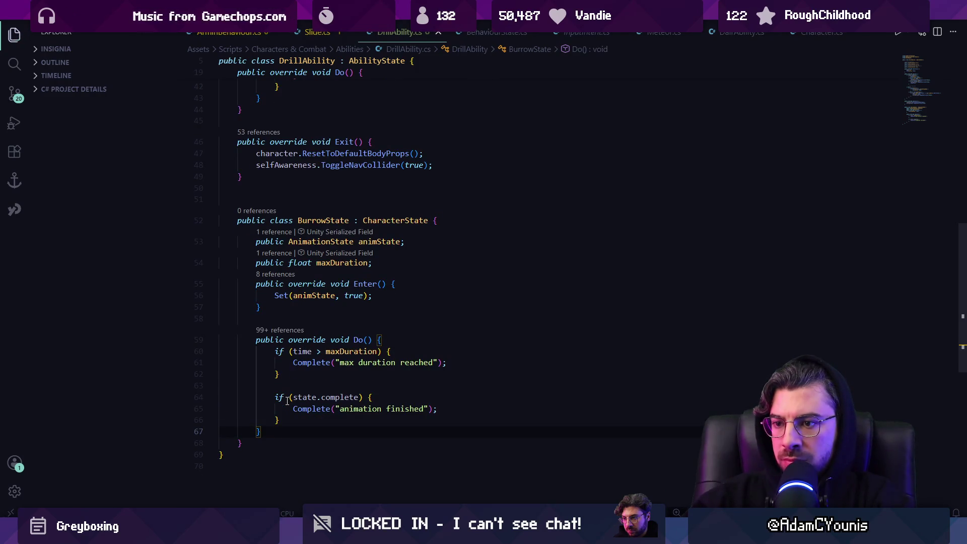
scroll(312, 327, "up", 2)
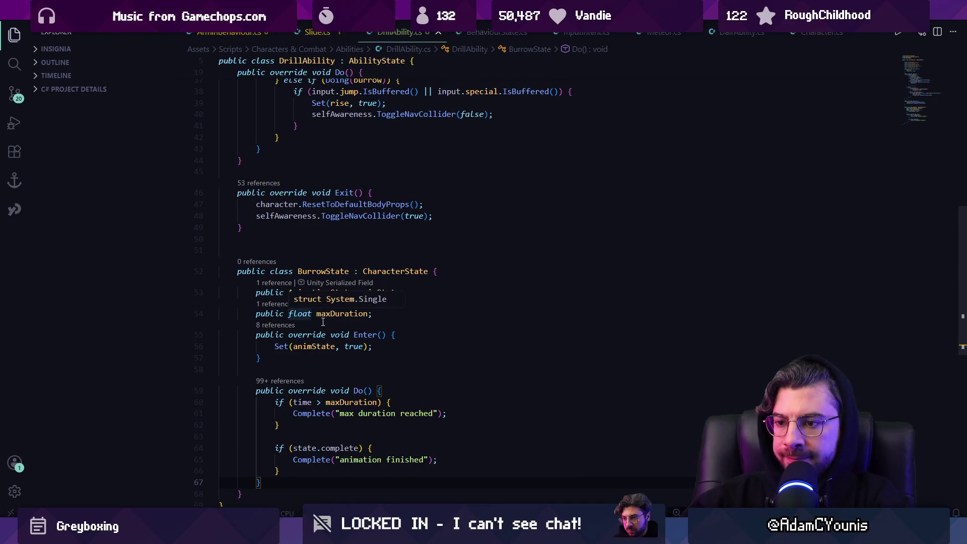
left_click(450, 276)
- Declare a public static string durationEnd field in BurrowState
key("Return")
type("public string")
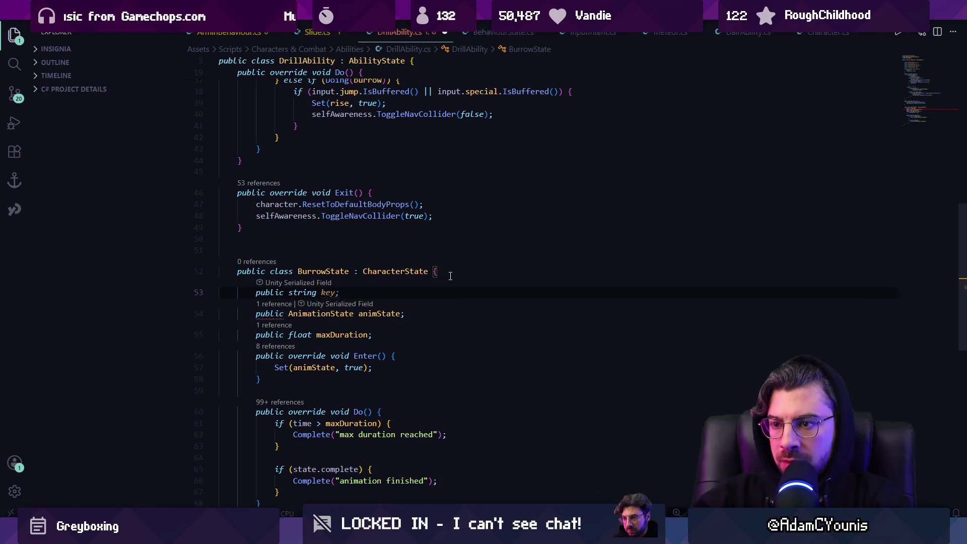
key("Tab")
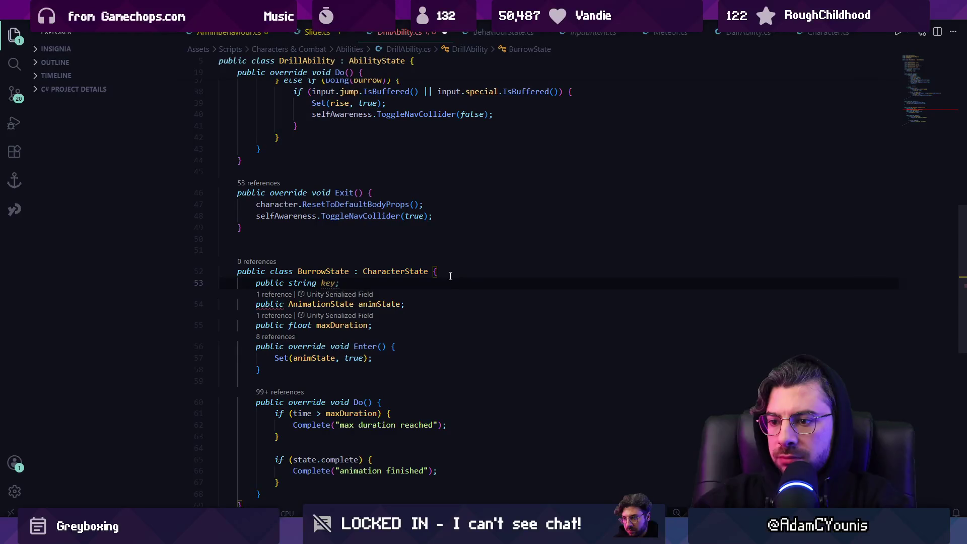
key("Escape")
key("ctrl+Left")
type("sta")
type("tic")
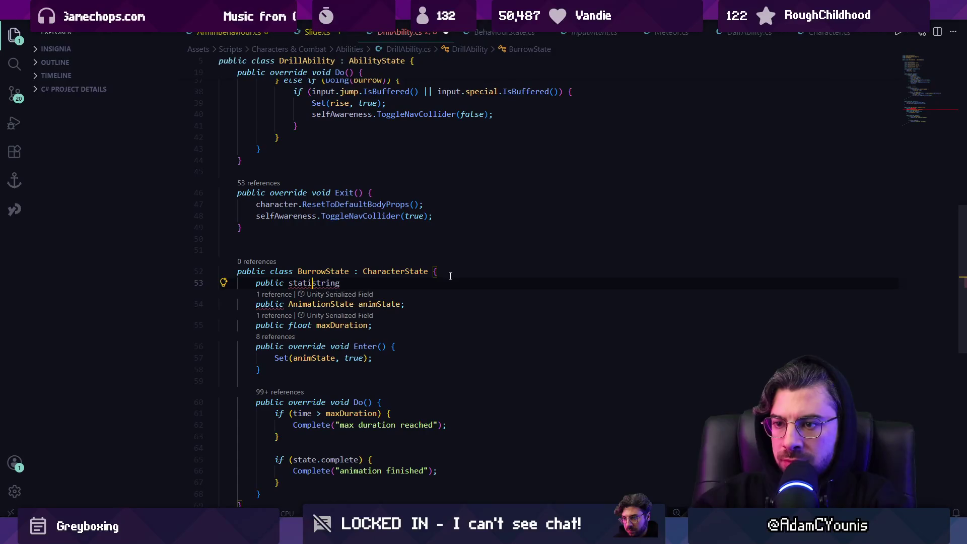
key("End")
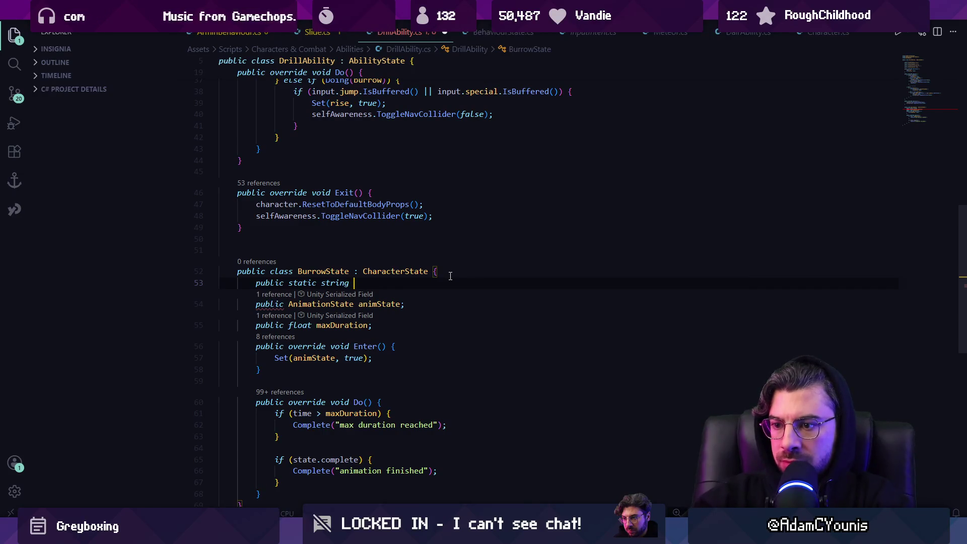
type("d")
key("BackSpace")
type("durationEn")
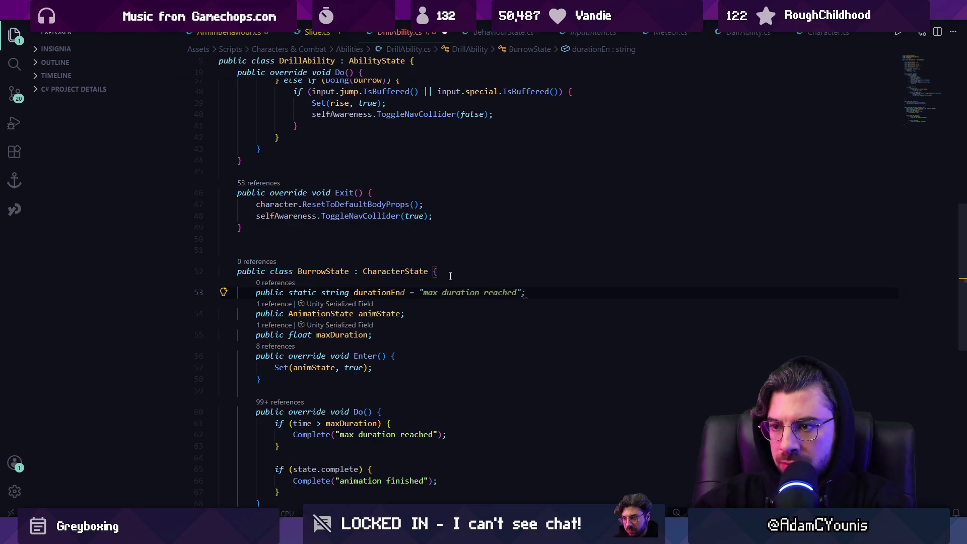
key("Tab")
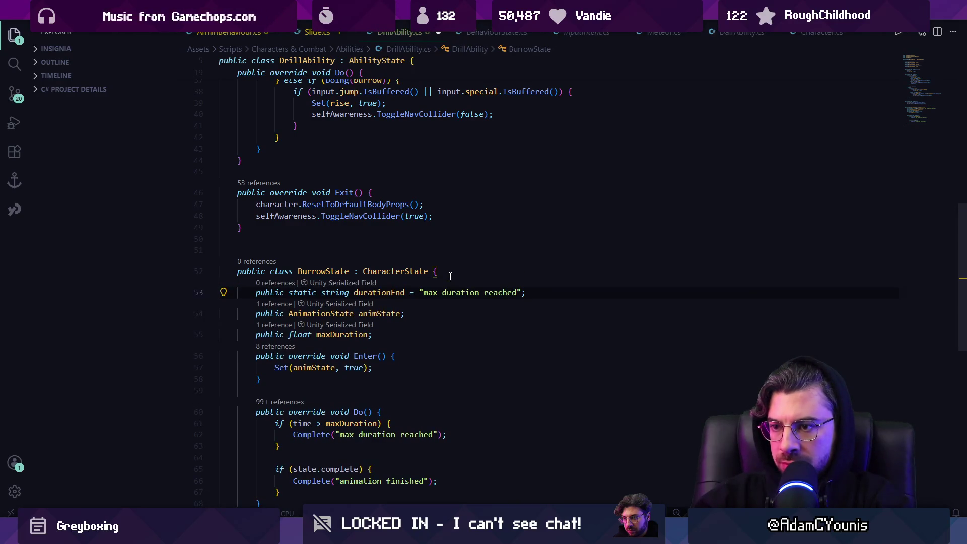
- Add a static animEnd field, pass both fields to the Complete() calls, and save
key("Return")
type("pub")
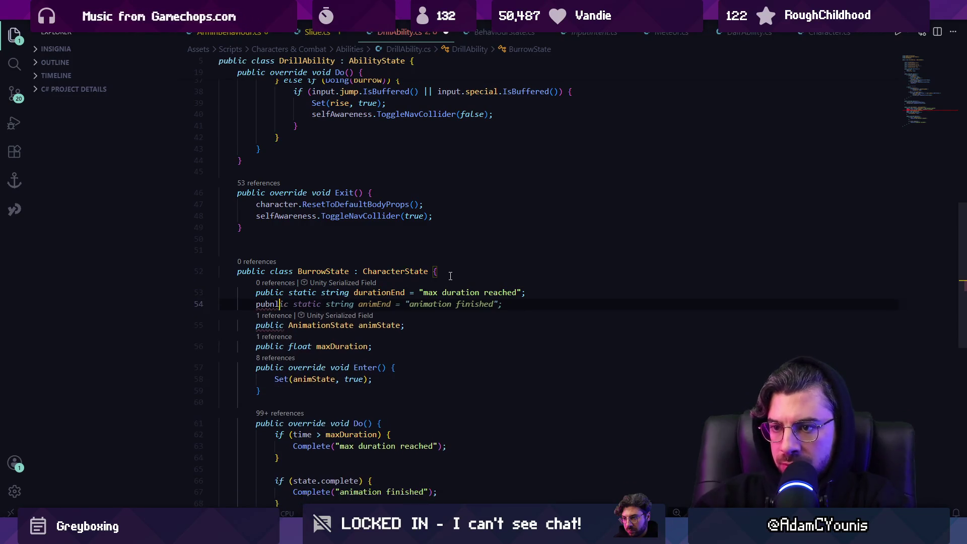
key("Tab")
key("ctrl+s")
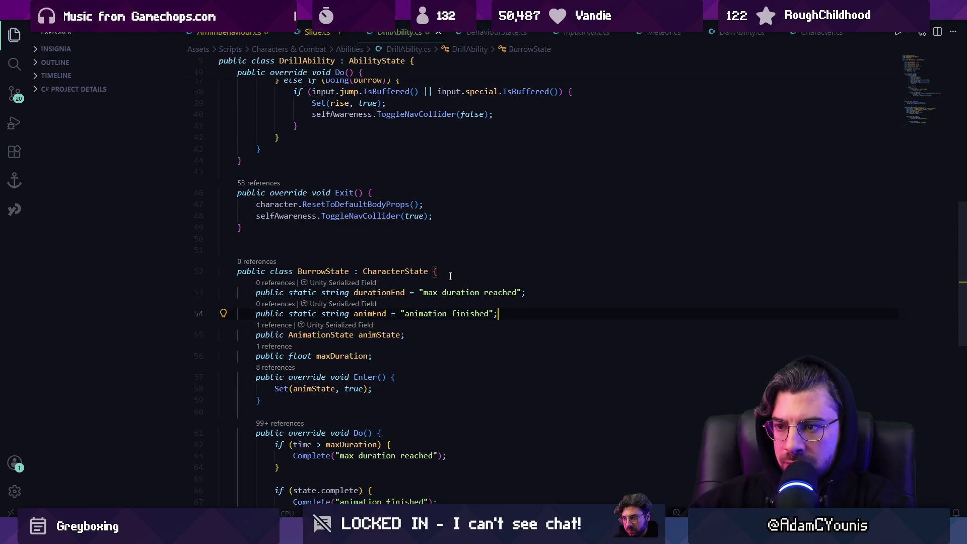
scroll(426, 297, "down", 1)
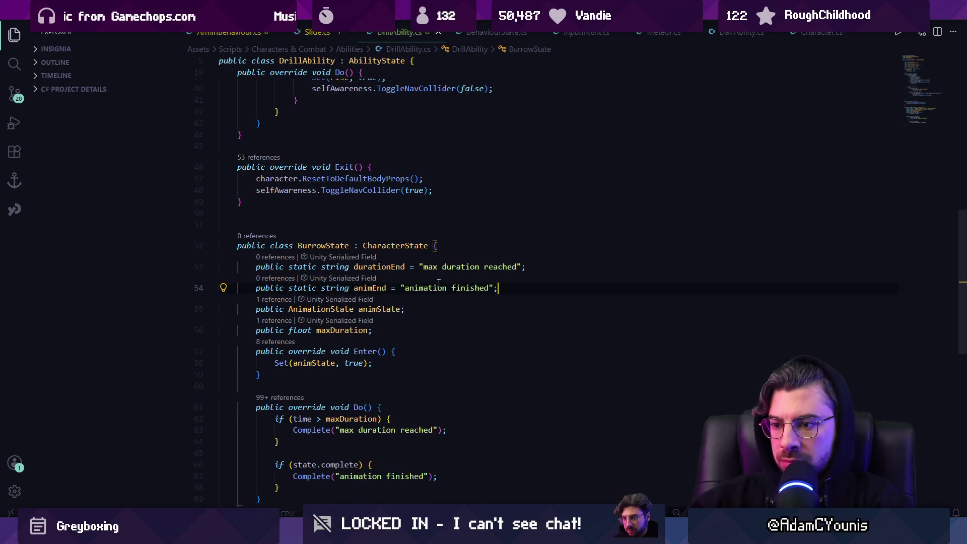
key("Tab")
key("Tab")
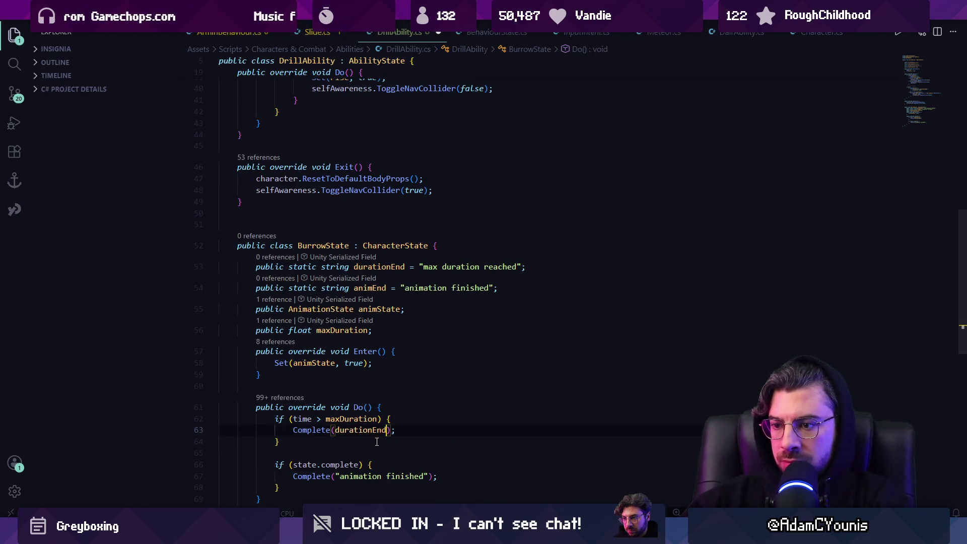
key("Tab")
key("ctrl+s")
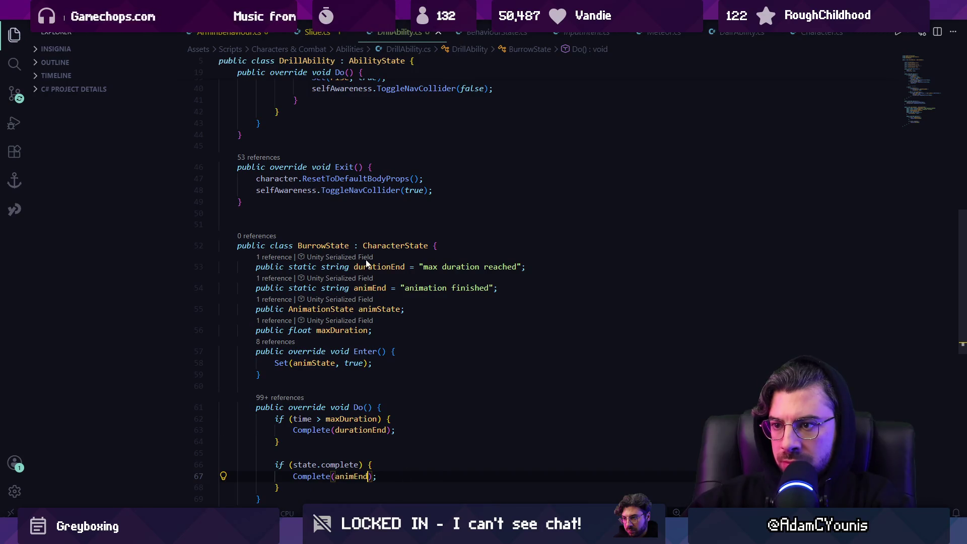
- Rename the fields to durationEndReason and animEndReason
left_click(391, 267)
key("F2")
type("D")
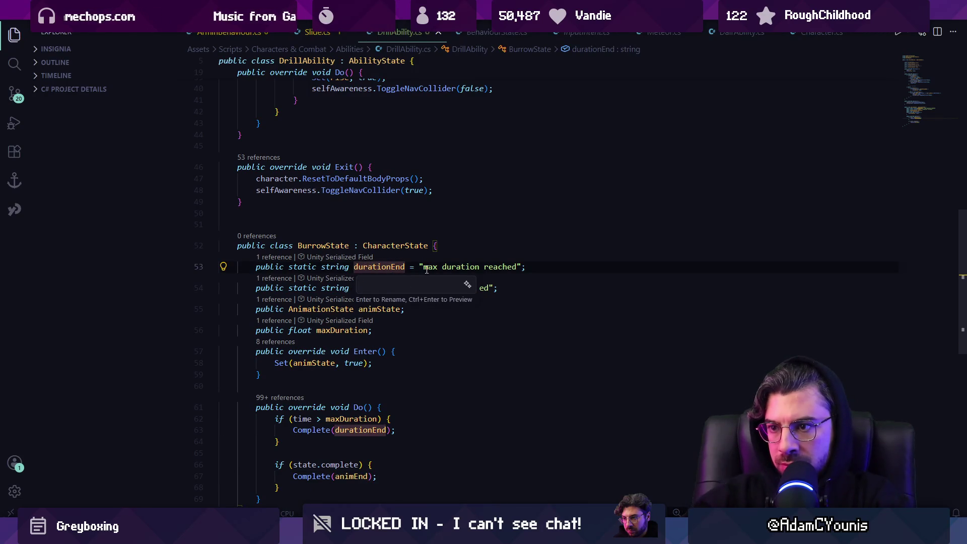
key("Escape")
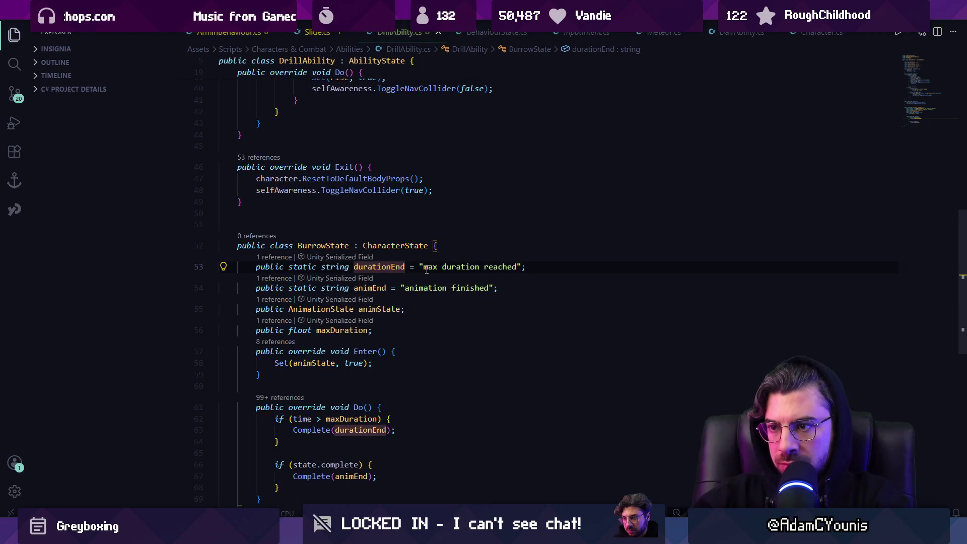
key("F2")
key("Escape")
key("F2")
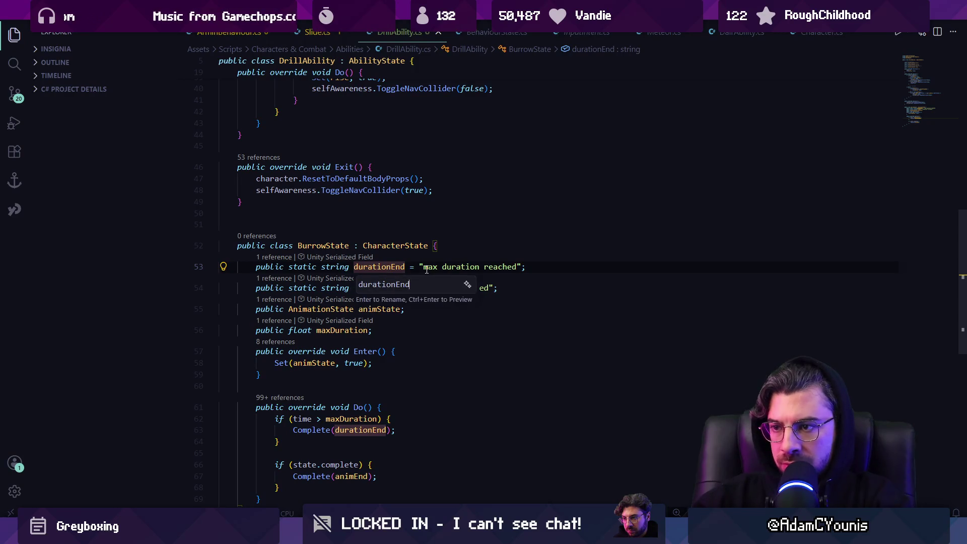
type("Reason")
key("Return")
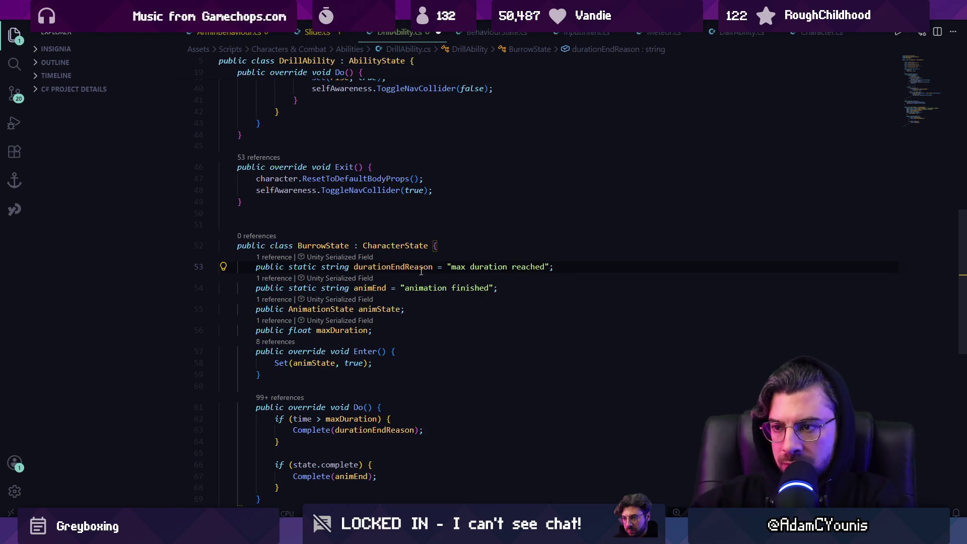
left_click(368, 287)
key("F2")
type("Reason")
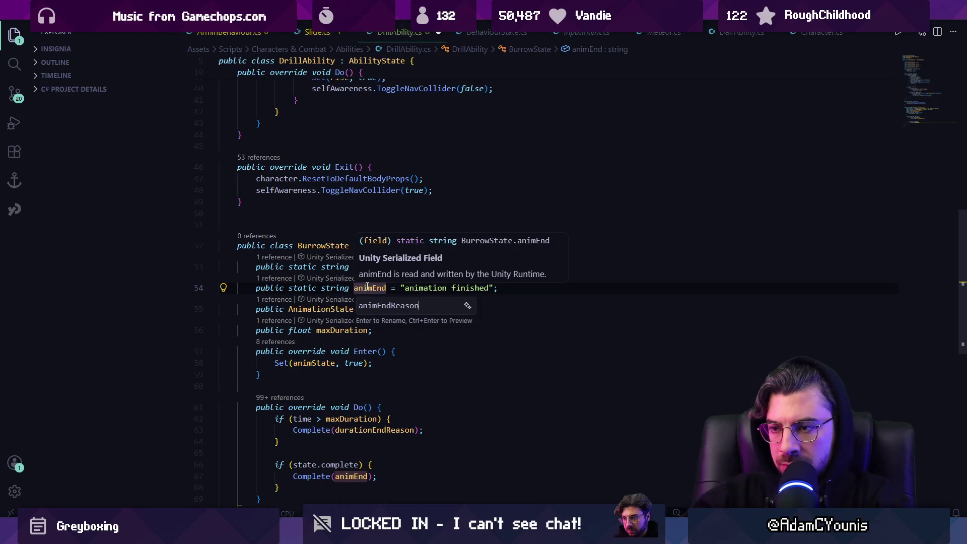
key("Return")
- Set the reason values to "DURATION_REACHED" and "ANIMATION_FINISHED" and save
double_click(460, 267)
key("ctrl+shift+Right")
key("ctrl+shift+Right")
type("DUR")
type("ATION_R")
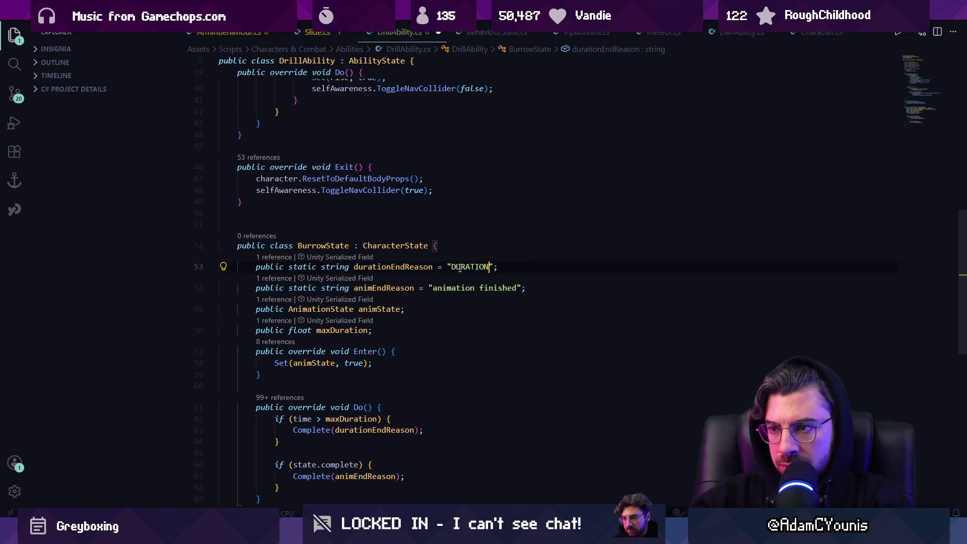
type("EACHED")
key("Tab")
key("Tab")
type("ANIMATION_FINISHED")
key("ctrl+s")
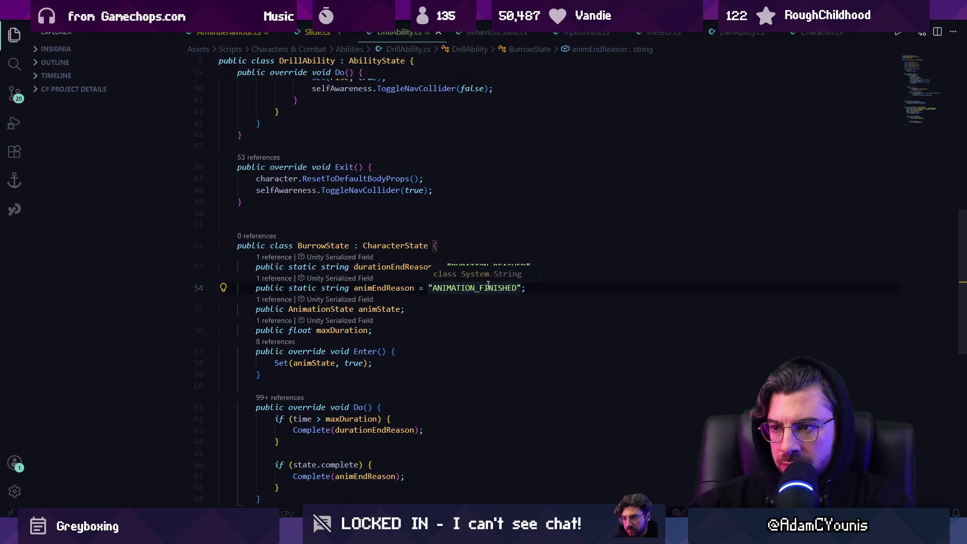
- Change the reason values to "DURATION_COMPLETE" and "ANIMATION_COMPLETE"
key("Up")
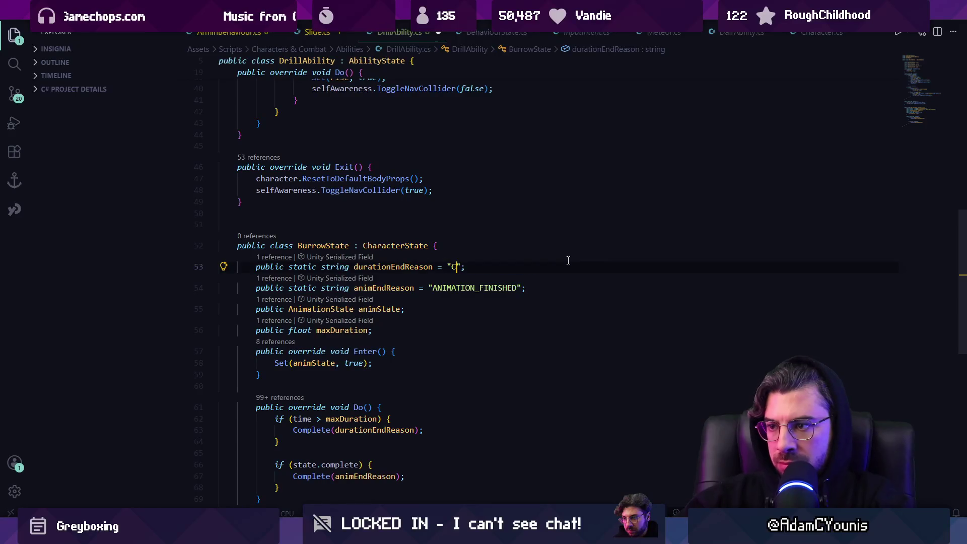
key("Down")
key("shift+Left")
key("shift+Left")
key("shift+Left")
type("COMPLETE")
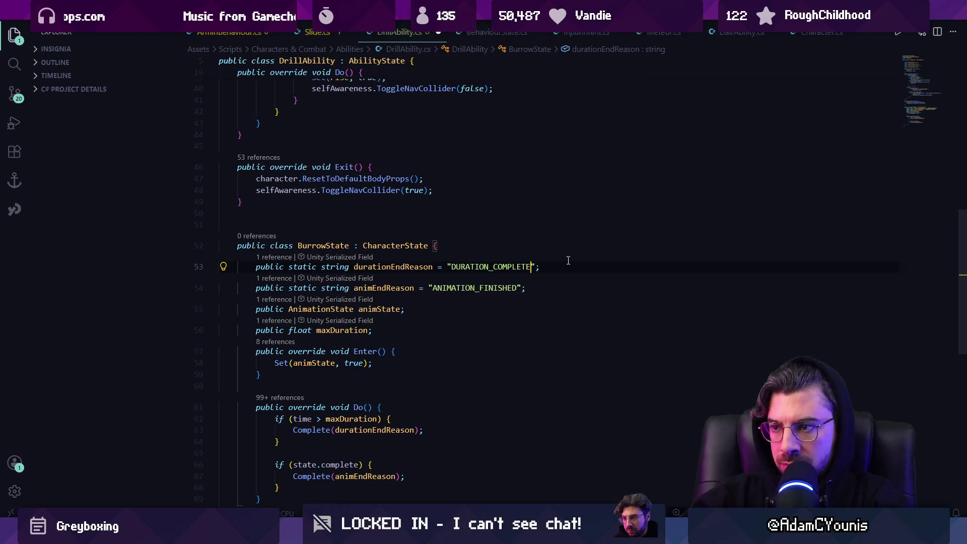
key("Down")
key("BackSpace")
key("BackSpace")
key("BackSpace")
key("BackSpace")
key("BackSpace")
key("BackSpace")
type("COMPLETE")
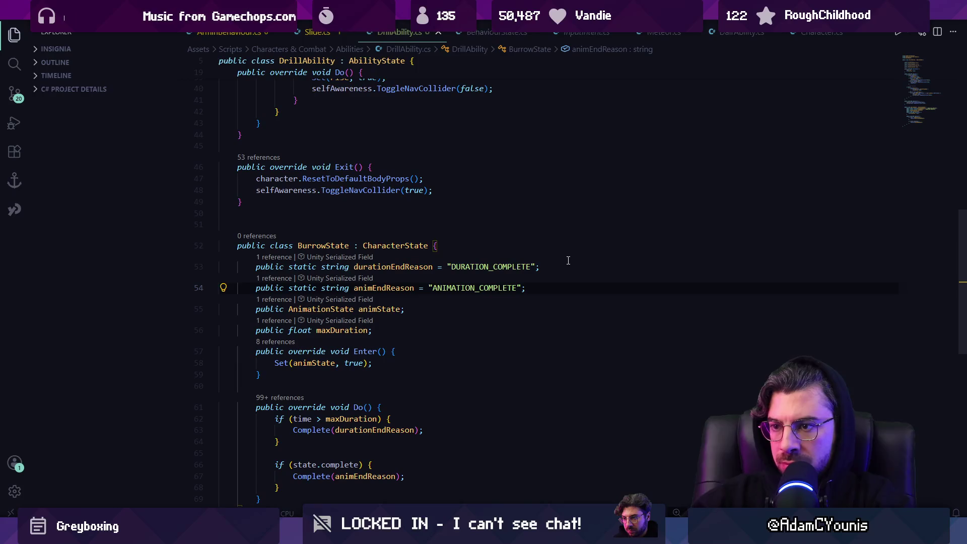
key("End")
key("Return")
scroll(380, 294, "down", 3)
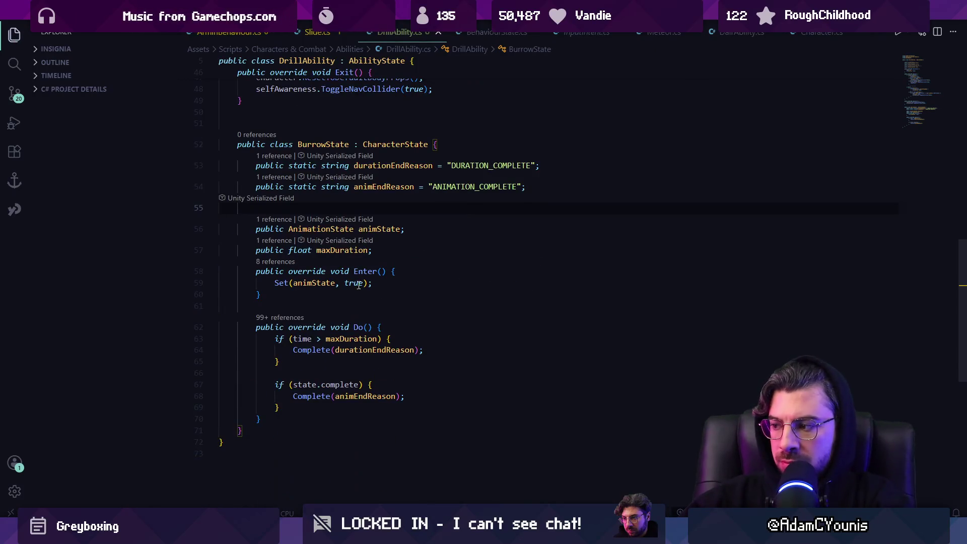
- Make BurrowState's Enter() call selfAwareness.ToggleNavCollider(false)
key("Down")
scroll(433, 399, "up", 2)
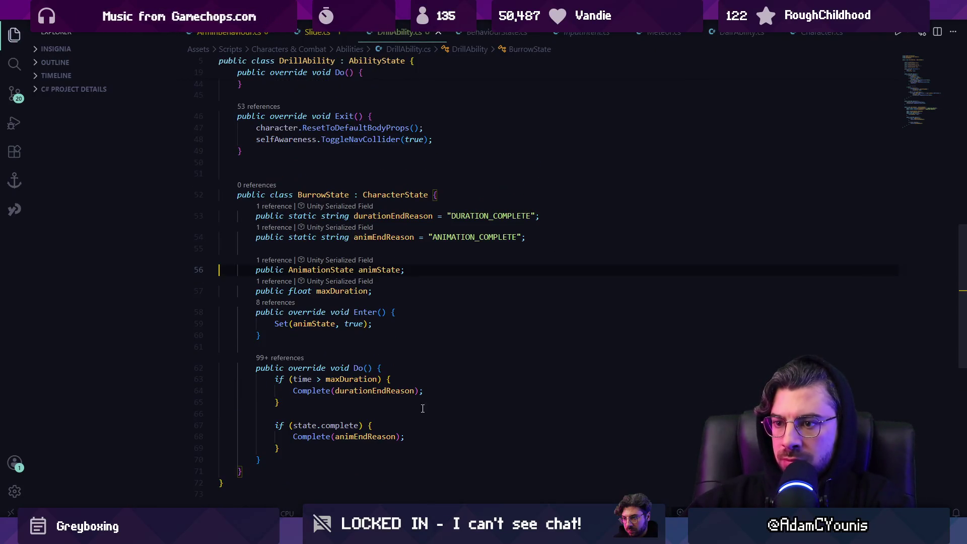
left_click(332, 403)
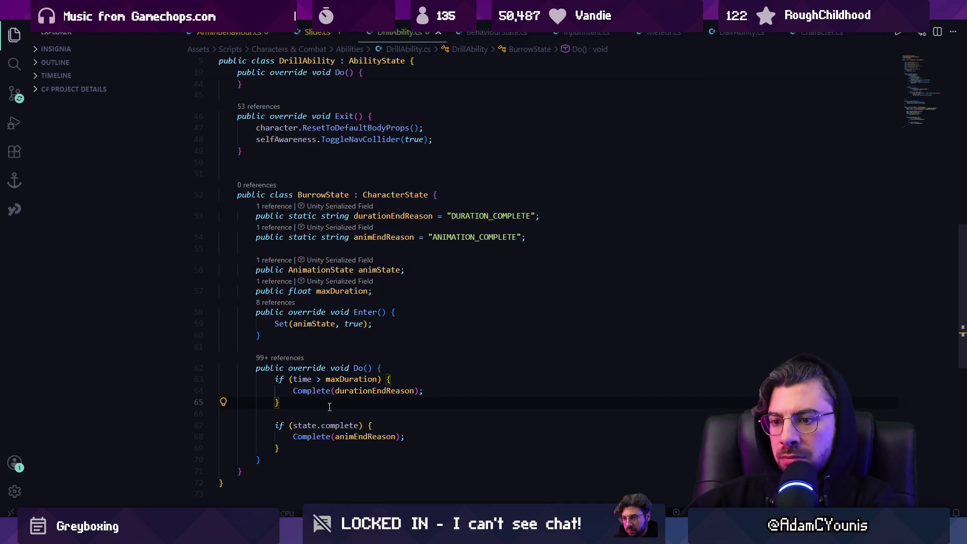
scroll(334, 409, "down", 3)
left_click(437, 247)
key("Return")
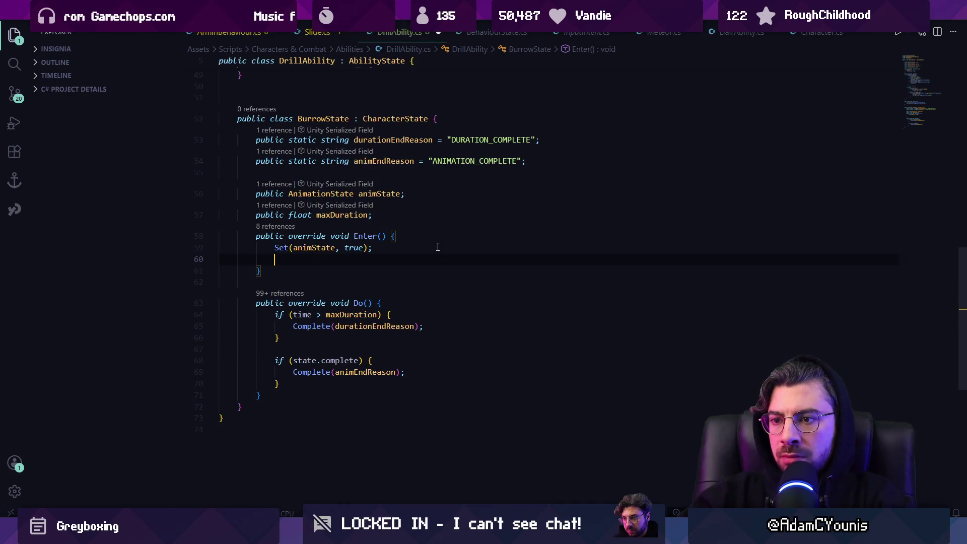
type("selfA")
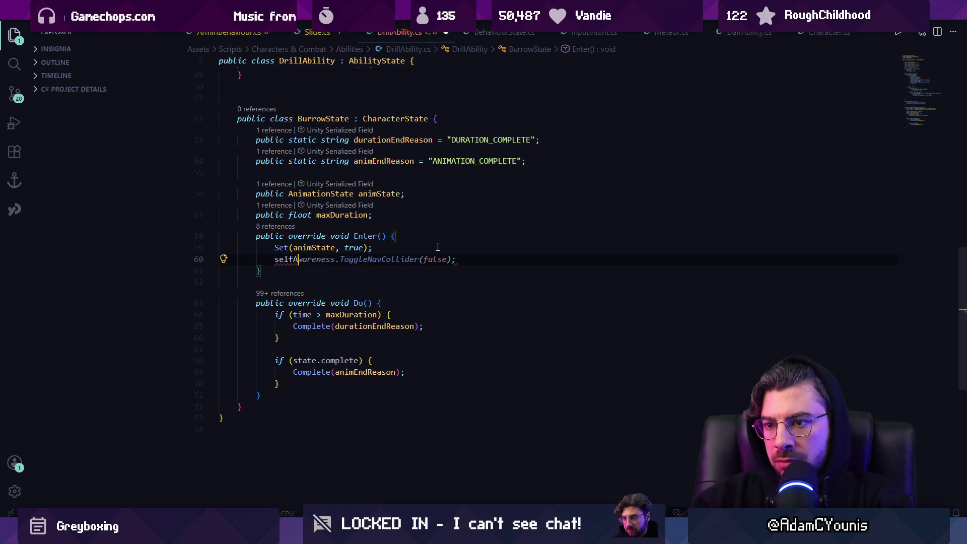
key("Tab")
- Add an Exit() override calling ToggleNavCollider(true) after Do() and save
left_click(353, 388)
left_click(338, 402)
key("Return")
key("Return")
type("public over")
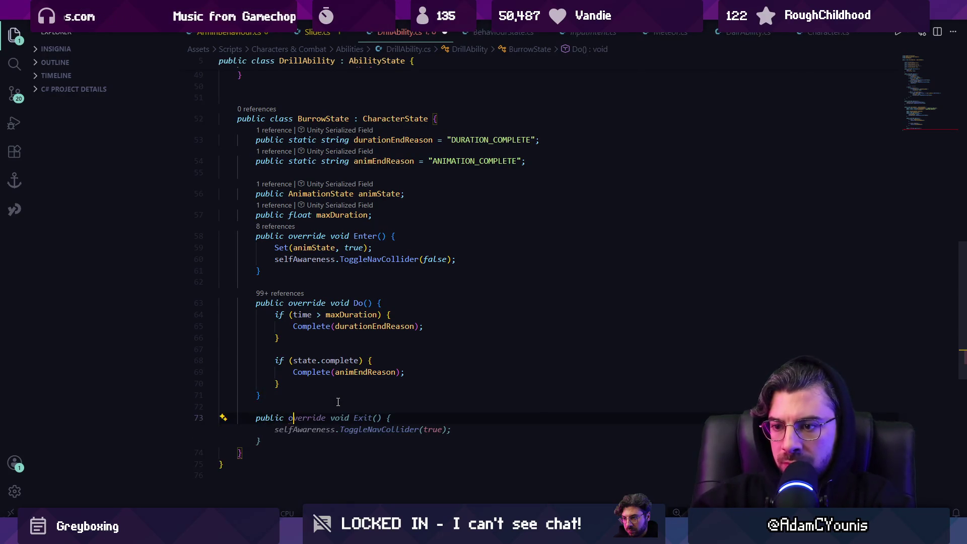
key("Tab")
key("ctrl+s")
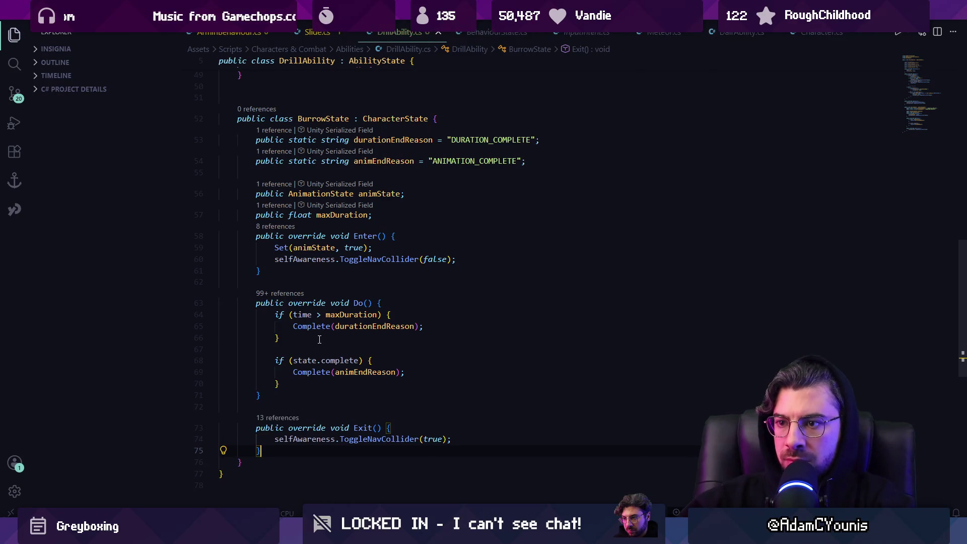
scroll(346, 305, "up", 10)
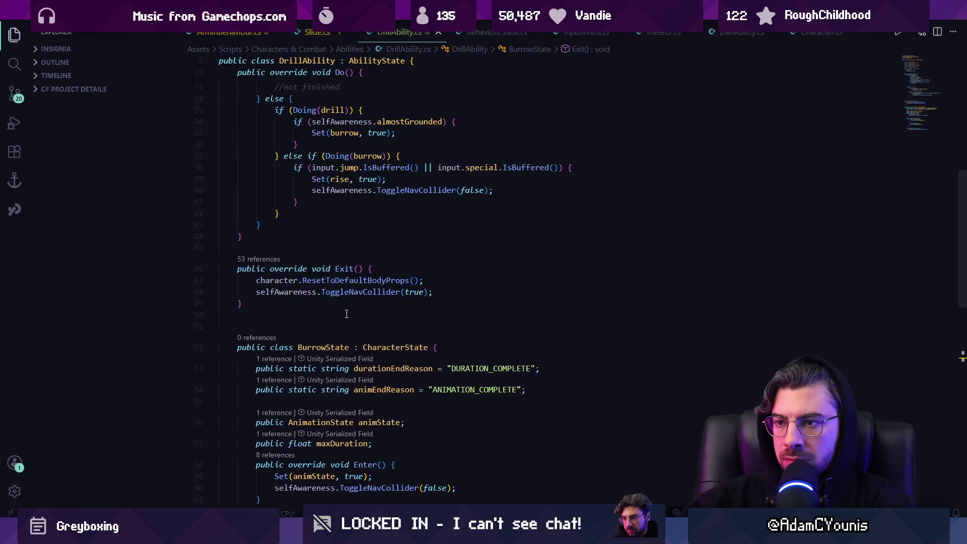
- Delete the three selfAwareness.ToggleNavCollider lines from DrillAbility's Do()
left_click(382, 393)
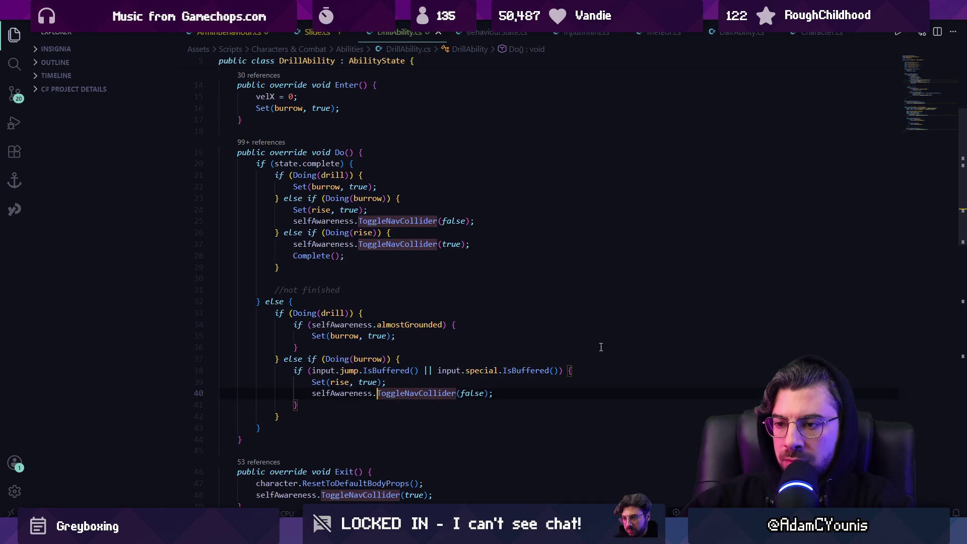
key("Up")
key("Right")
key("shift+Down")
key("Delete")
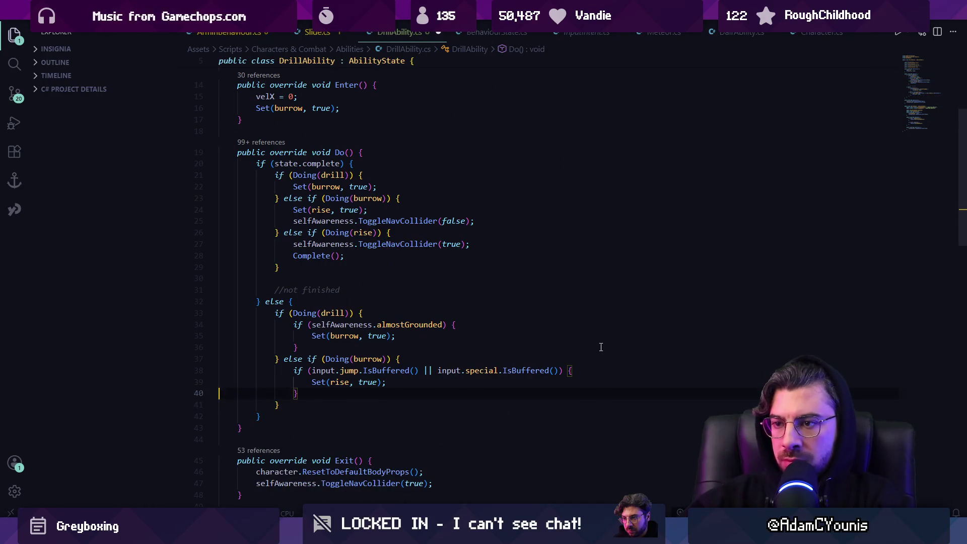
left_click(419, 244)
key("Home")
key("shift+Down")
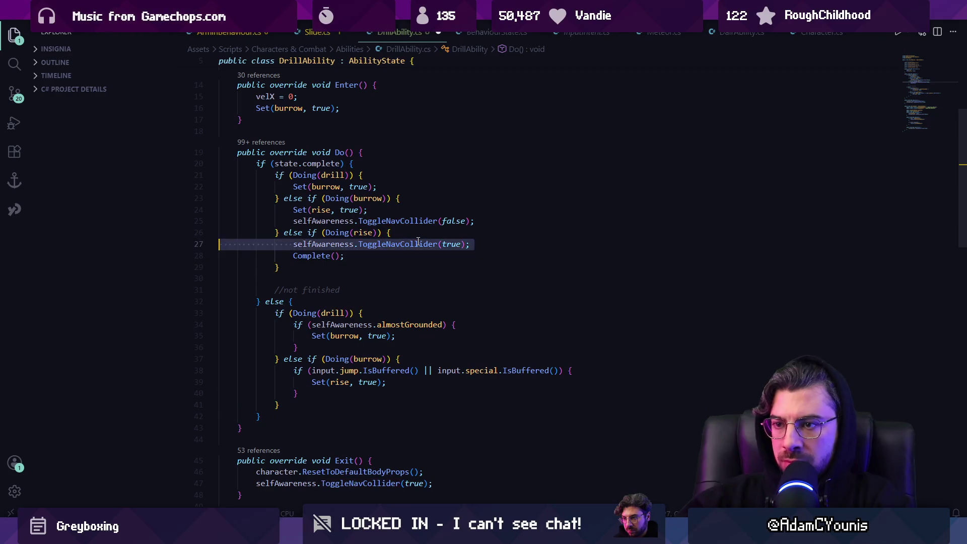
key("Delete")
key("Up")
key("Up")
key("shift+Down")
key("Delete")
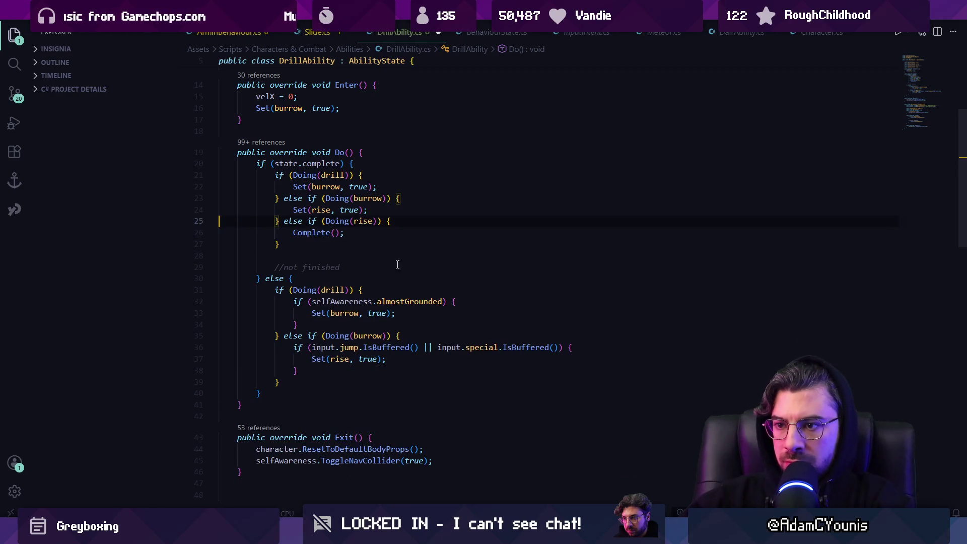
scroll(296, 272, "up", 1)
- Add a state.Do(); call after the else block and save DrillAbility.cs
left_click(288, 303)
left_click_drag(289, 398, 286, 417)
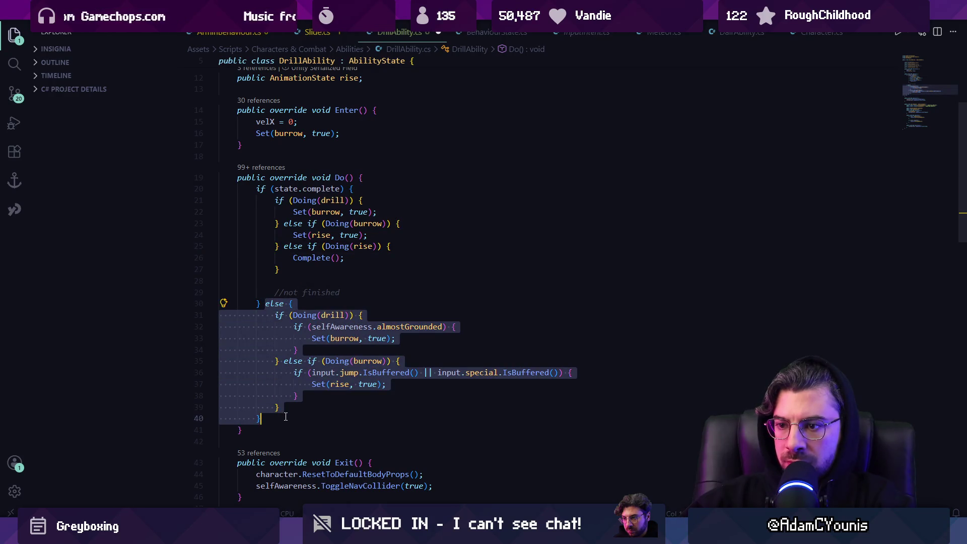
left_click(266, 304)
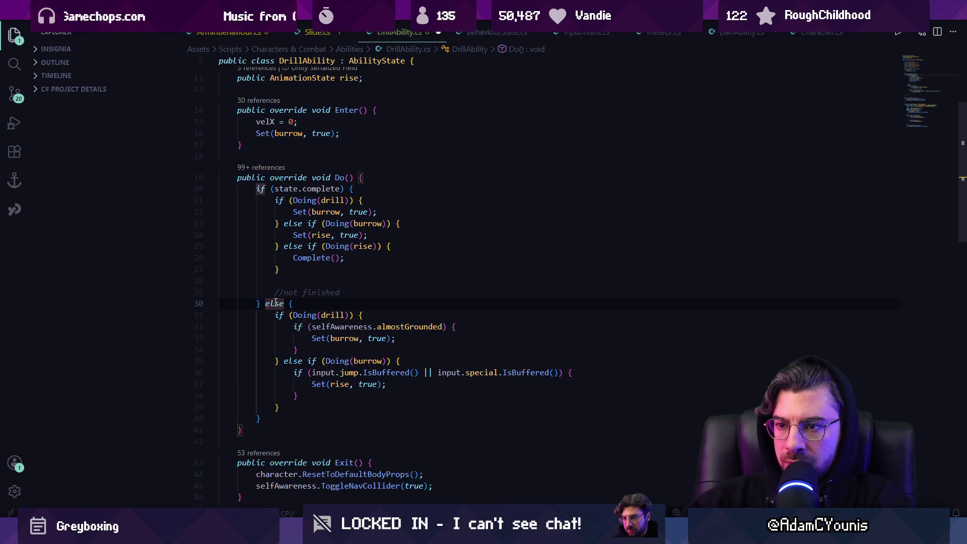
key("ctrl+s")
left_click(282, 465)
key("Return")
key("Return")
type("sat")
type("ate.Do();")
key("ctrl+s")
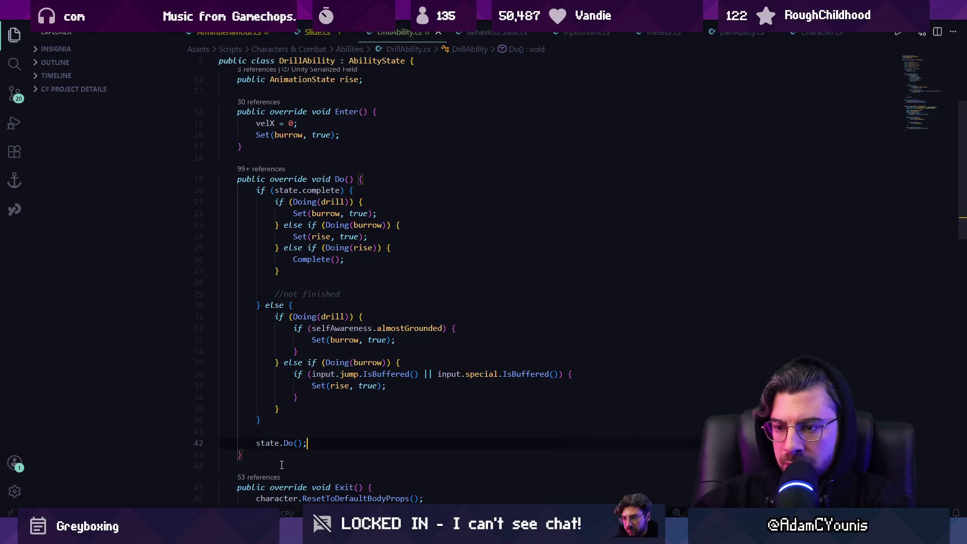
left_click(289, 408)
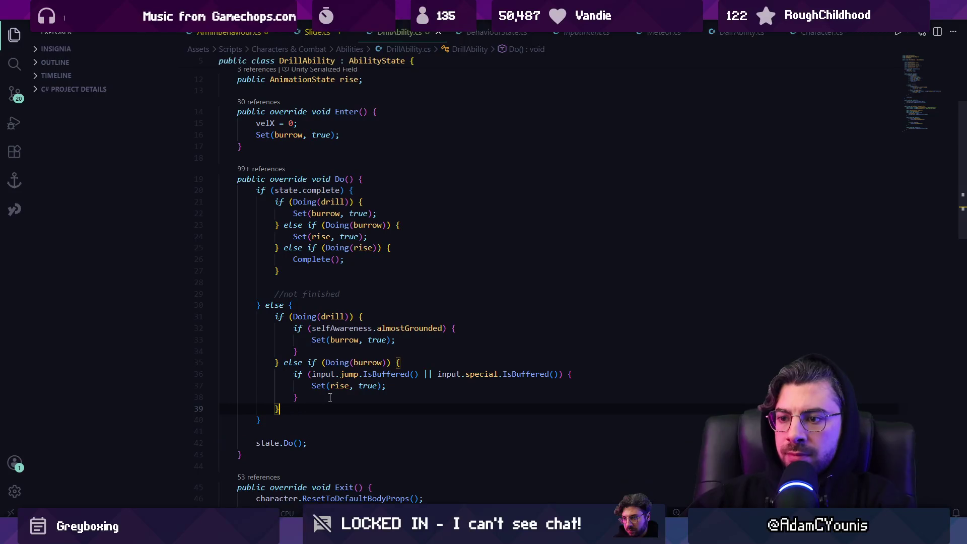
left_click_drag(388, 386, 293, 374)
scroll(363, 376, "down", 10)
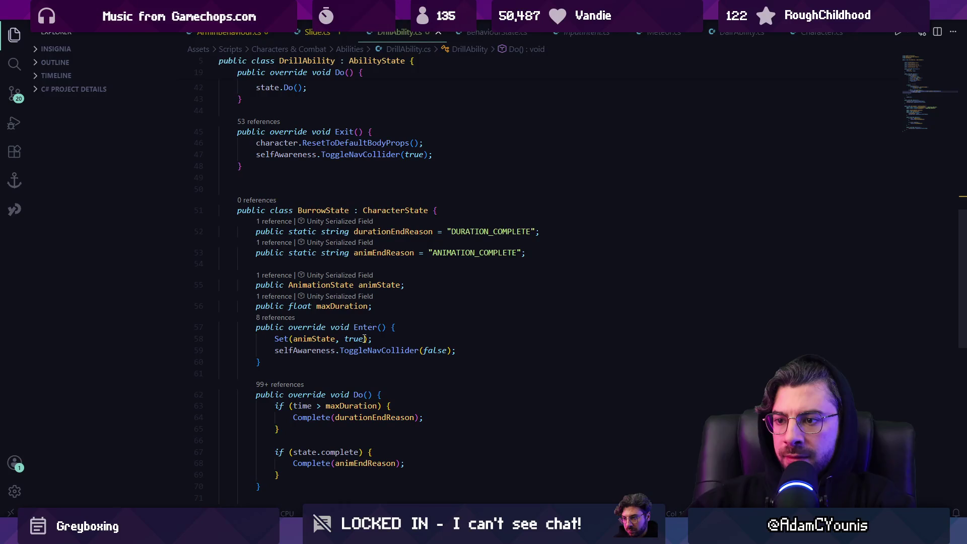
- Add a public static string inputEndReason constant set to "INPUT_RECEIVED"
left_click(544, 254)
key("Return")
type("[p")
key("BackSpace")
key("BackSpace")
type("pu")
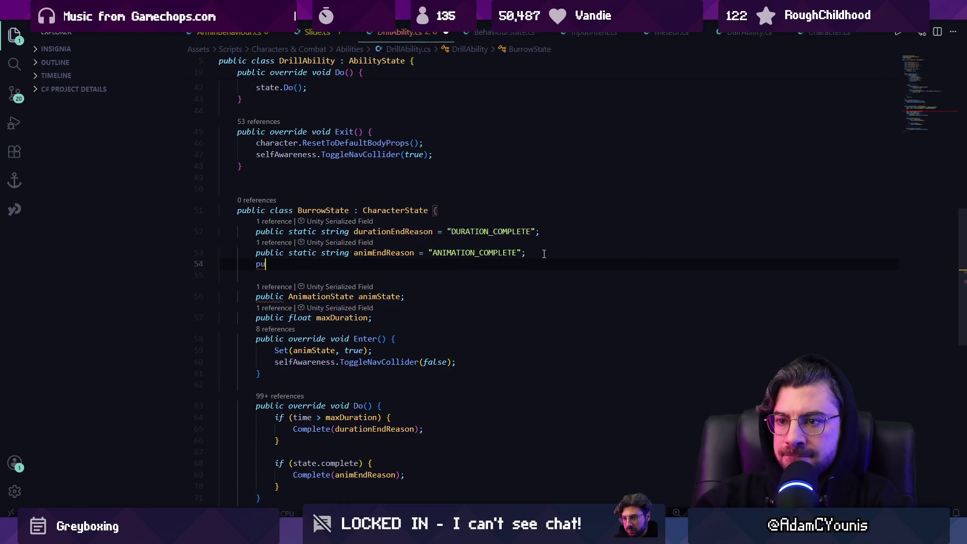
type("blic static")
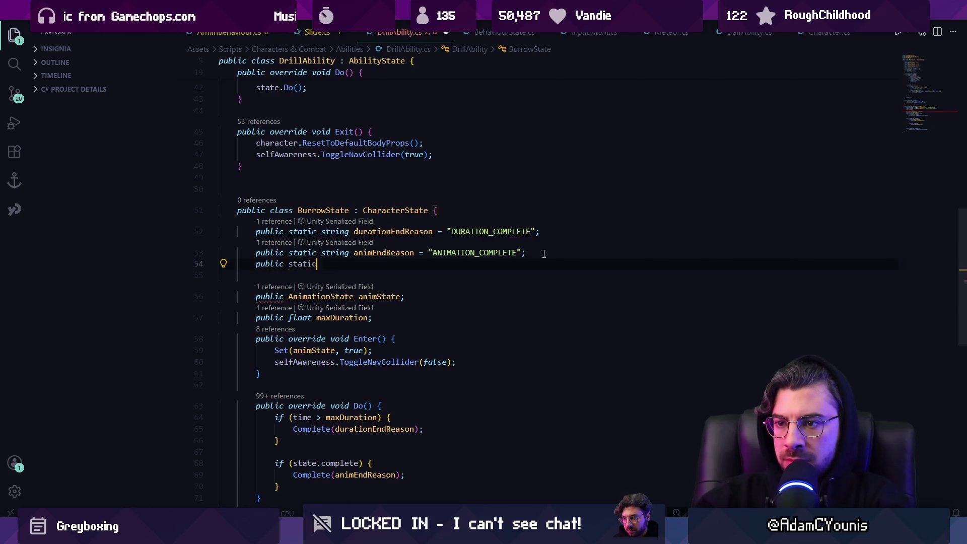
type(" string inputEnd")
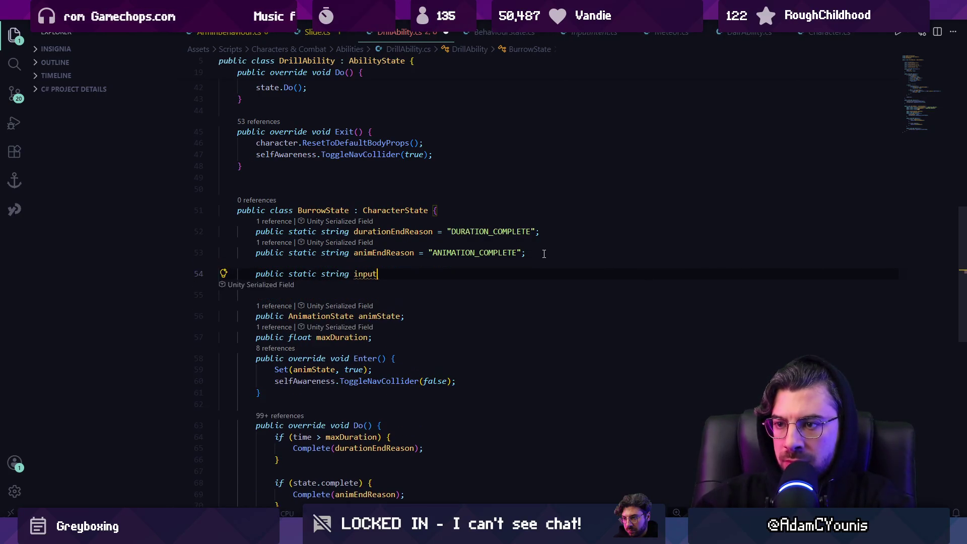
key("Tab")
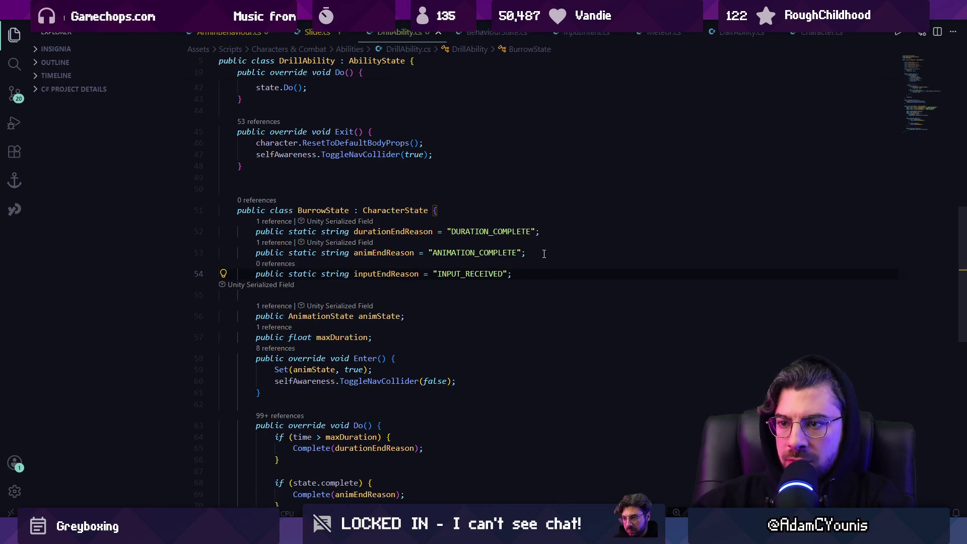
scroll(479, 302, "down", 3)
- Replace BurrowState's state.complete animation check with a new if, and delete the animEndReason constant
left_click(403, 355)
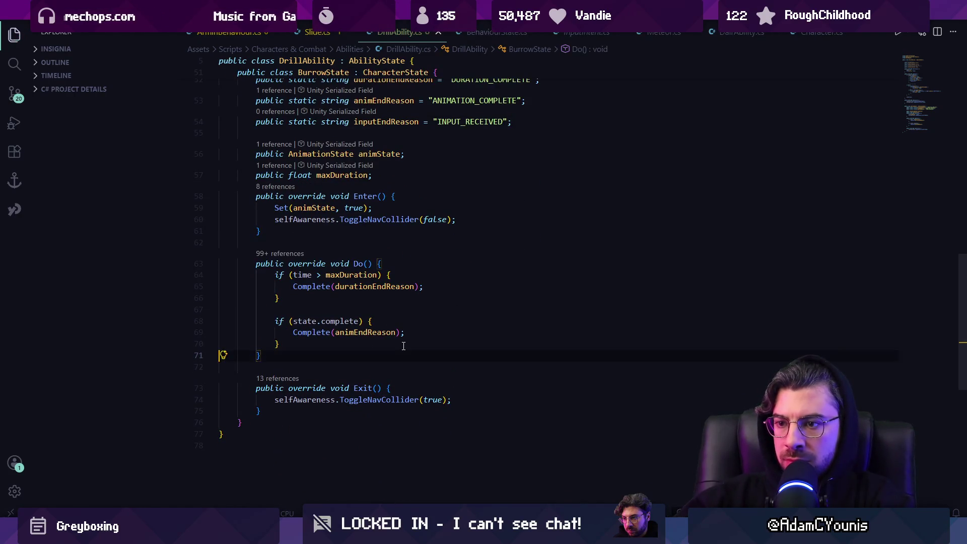
key("Return")
key("Return")
type("if(")
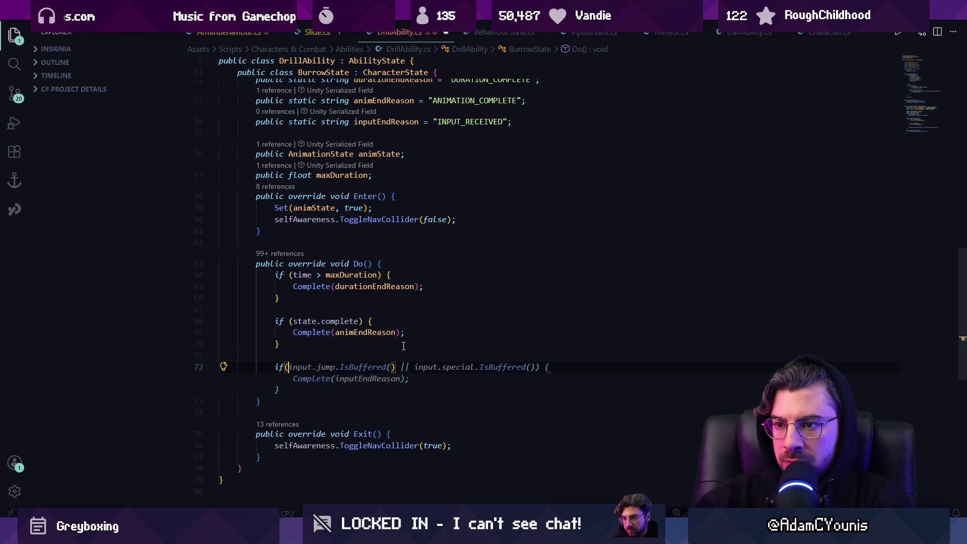
left_click(301, 345)
left_click_drag(301, 345, 238, 319)
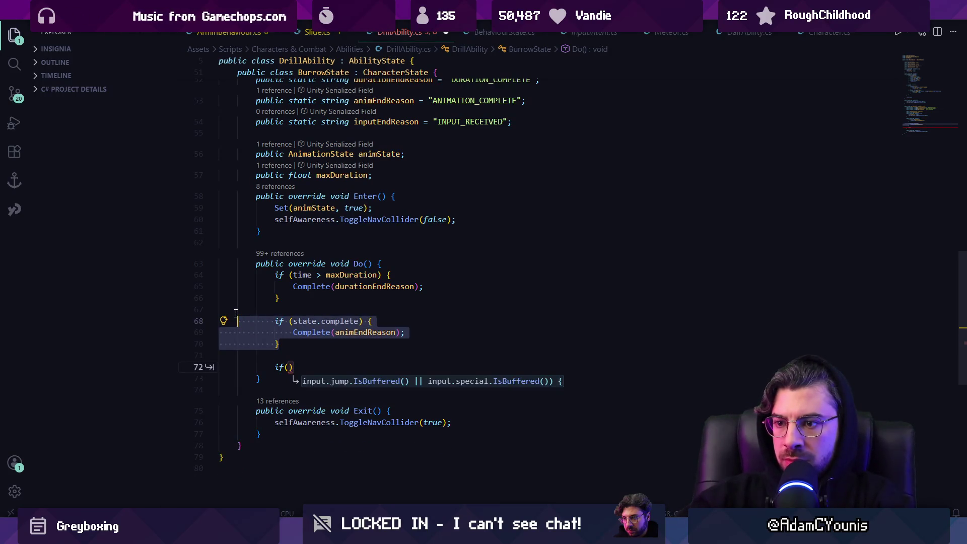
key("BackSpace")
key("BackSpace")
key("BackSpace")
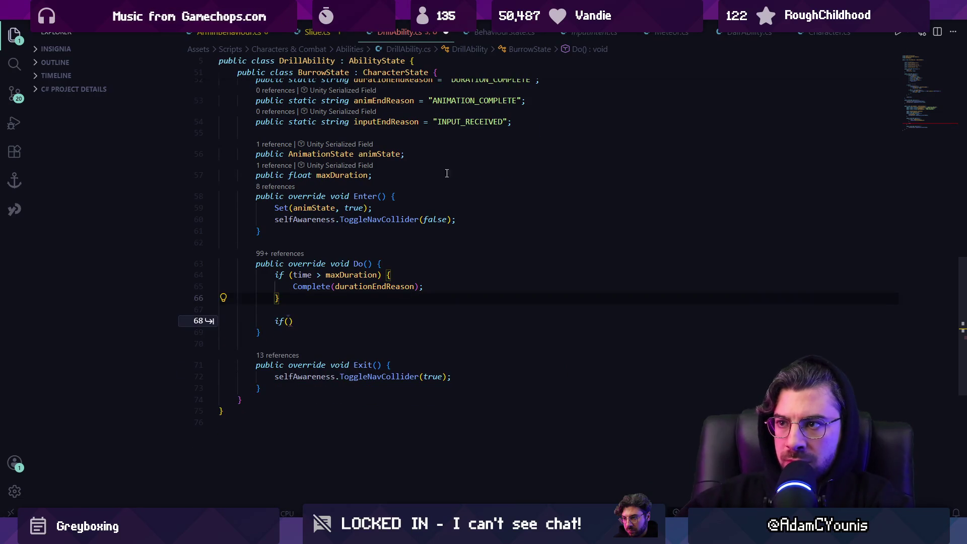
scroll(236, 312, "up", 3)
left_click(457, 177)
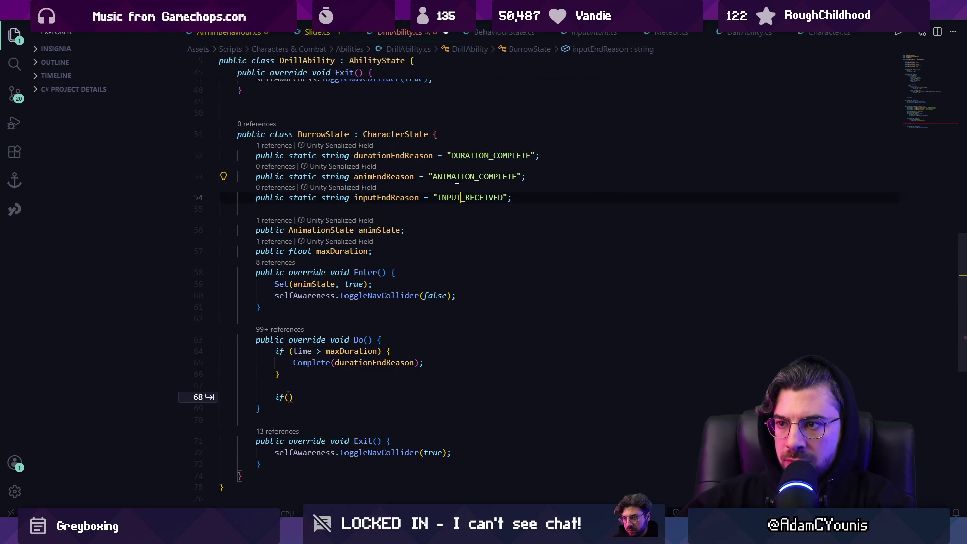
key("ctrl+shift+k")
key("ctrl+s")
- Make the if complete with inputEndReason when jump or special is buffered, and save
left_click(408, 377)
key("Left")
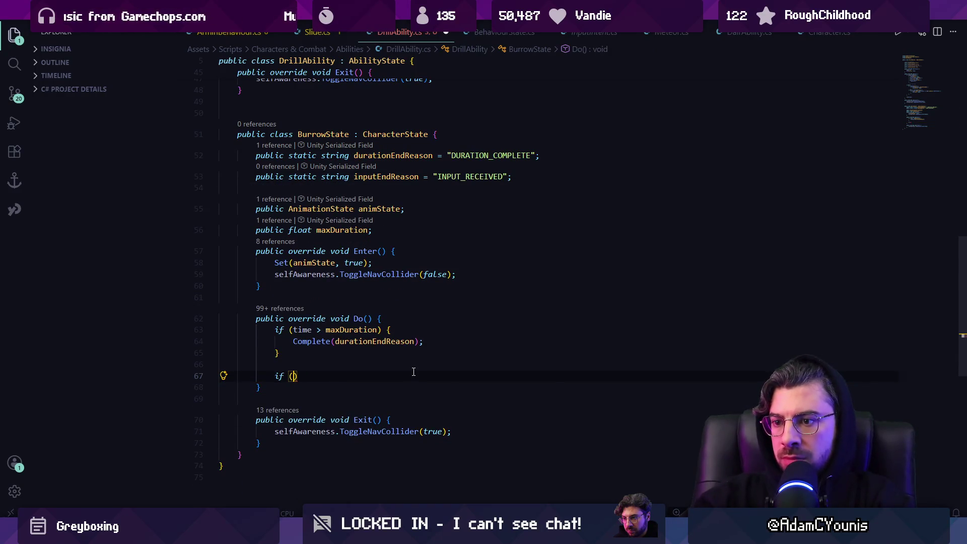
key("Tab")
key("ctrl+s")
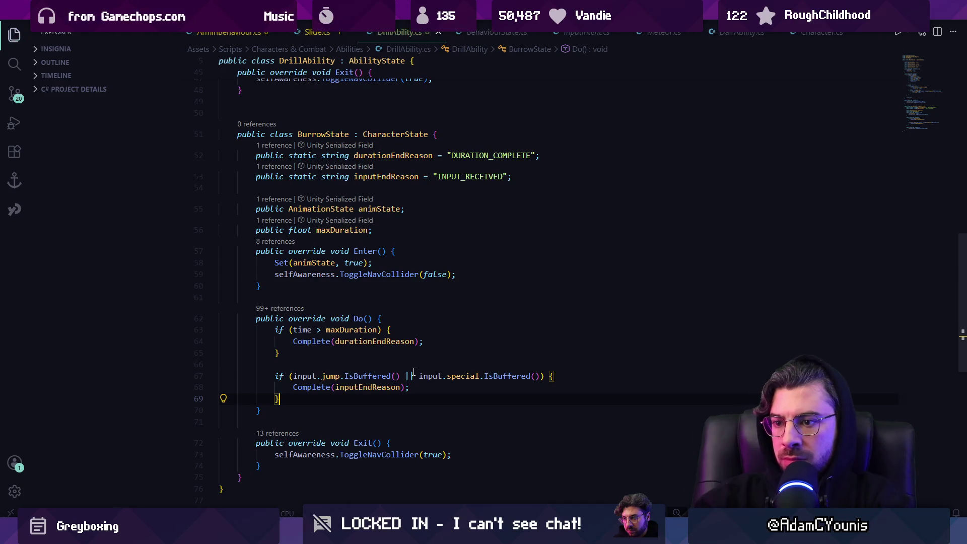
- Remove the buffered-input burrow else-if branch from DrillAbility's Do()
scroll(388, 290, "up", 10)
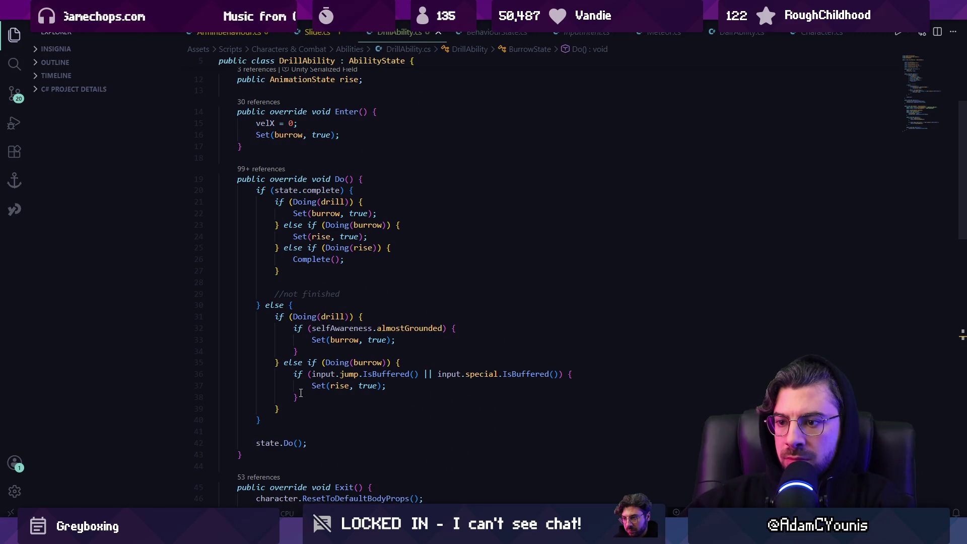
left_click_drag(282, 365, 296, 410)
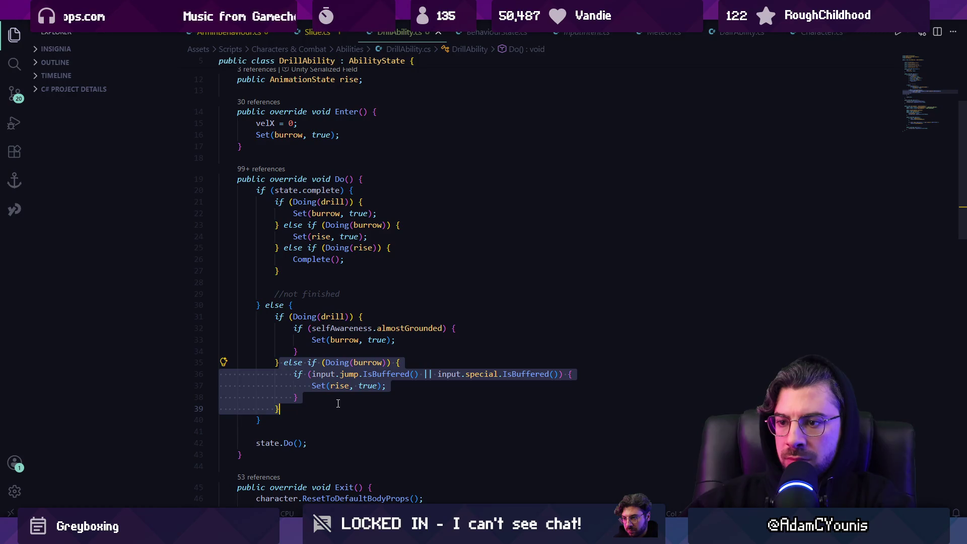
key("Delete")
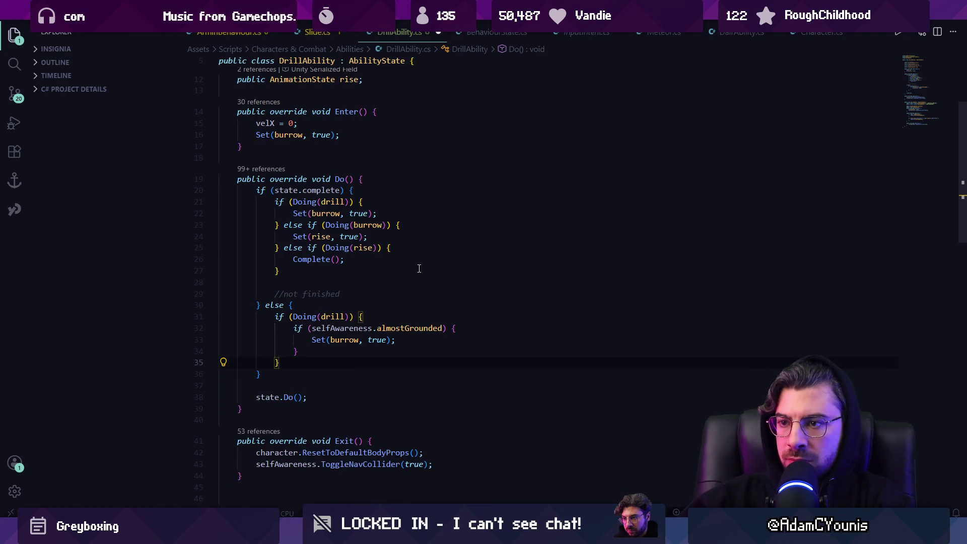
left_click(386, 225)
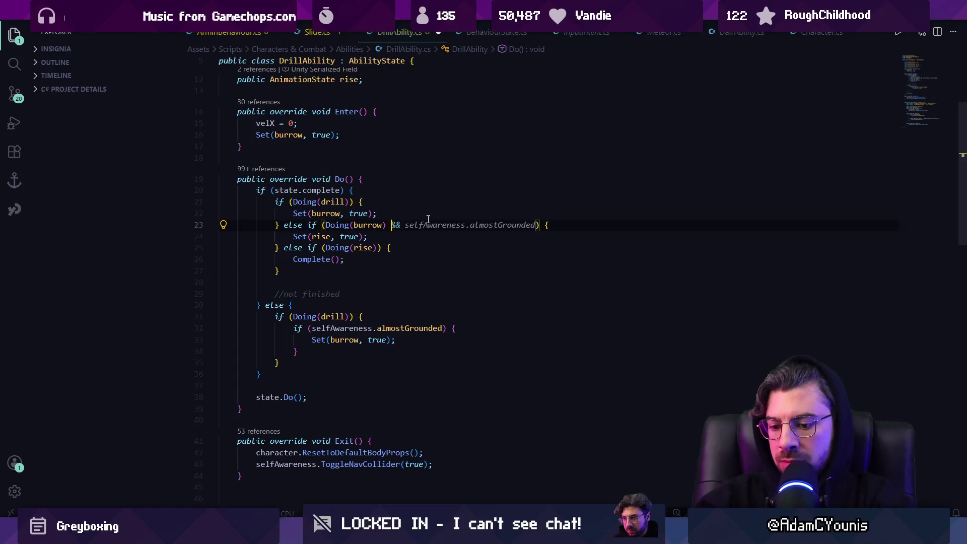